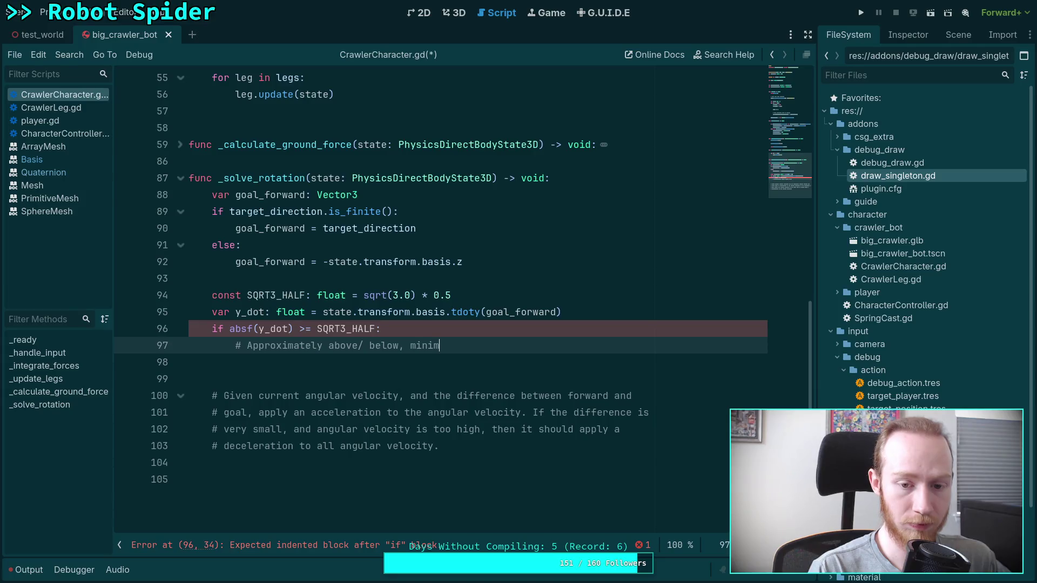
Trim the line 97 comment back to 'Approximately above/ below'
type("rotation")
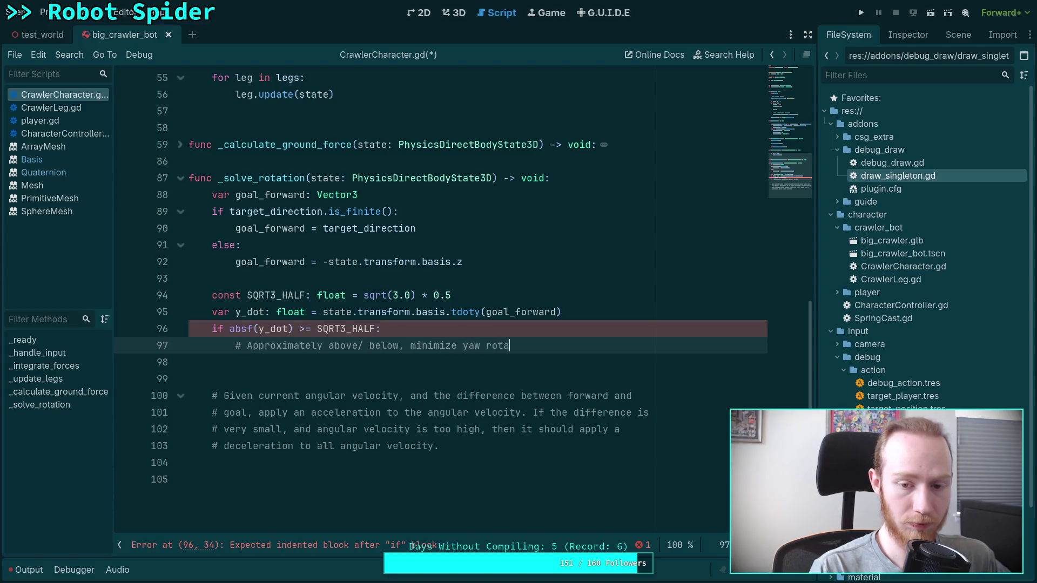
key("BackSpace")
key("BackSpace")
key("BackSpace")
key("ctrl+BackSpace")
key("ctrl+BackSpace")
key("ctrl+BackSpace")
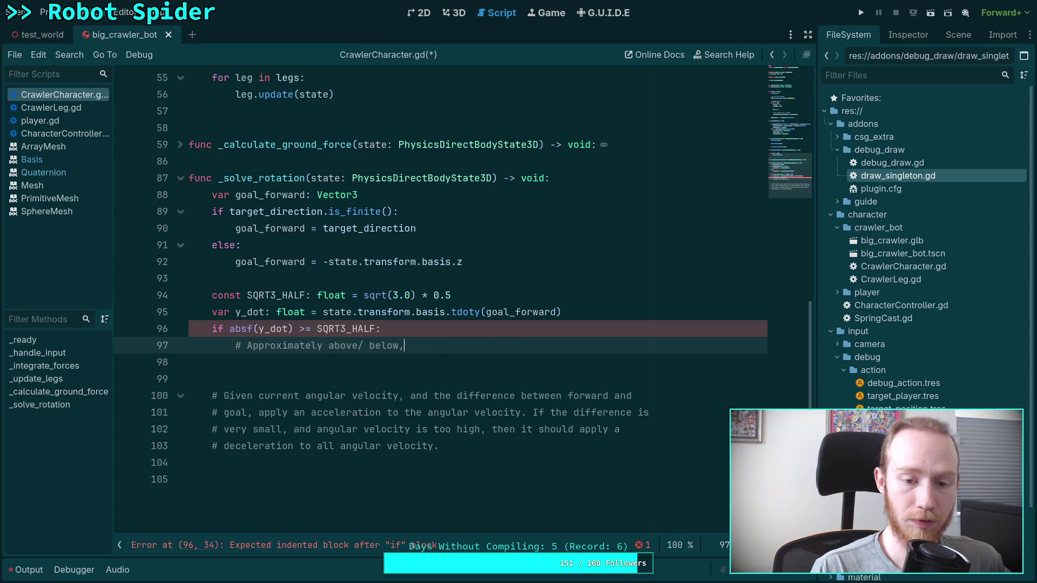
Add an else: branch commented 'Approximately in plane, full yaw rotation'
key("Return")
key("BackSpace")
type("else")
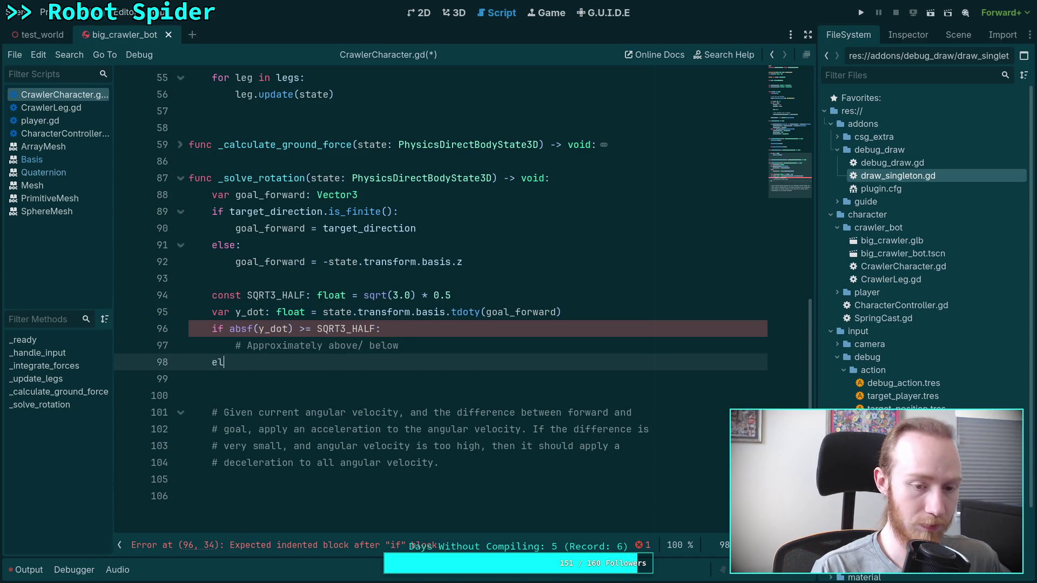
type(":")
key("Return")
type("#")
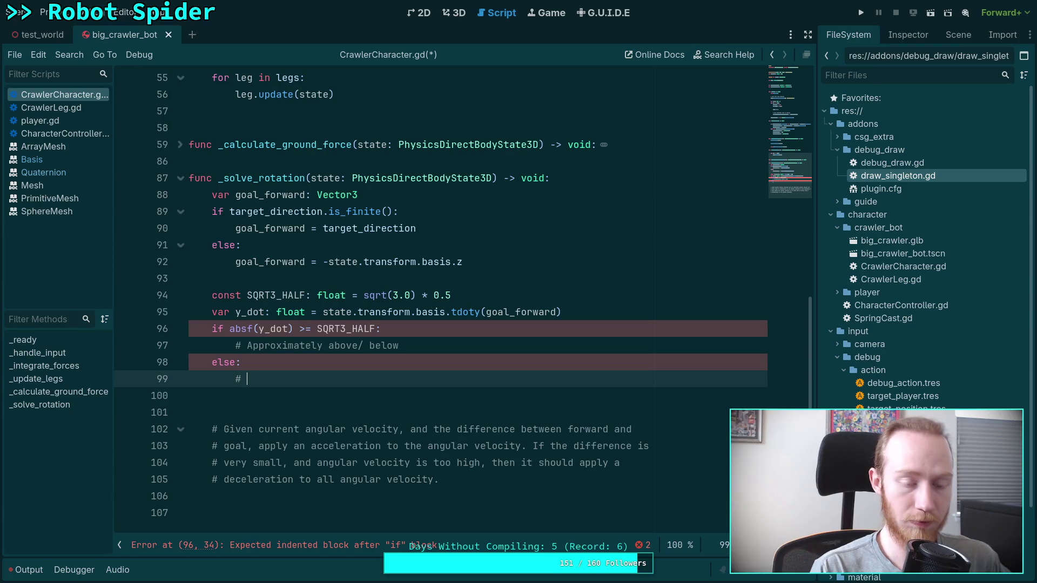
type(" Appro")
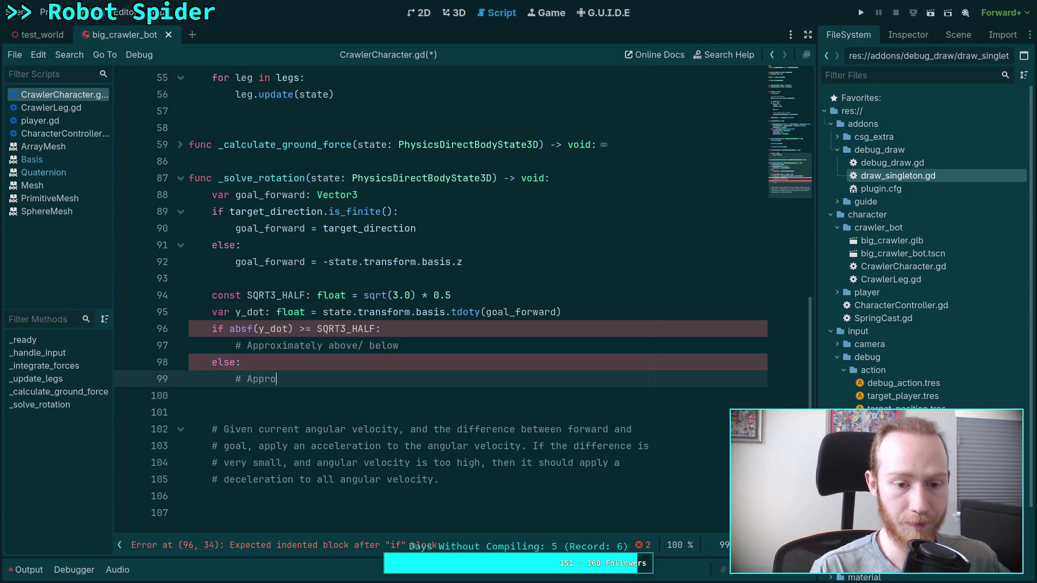
type("ximat")
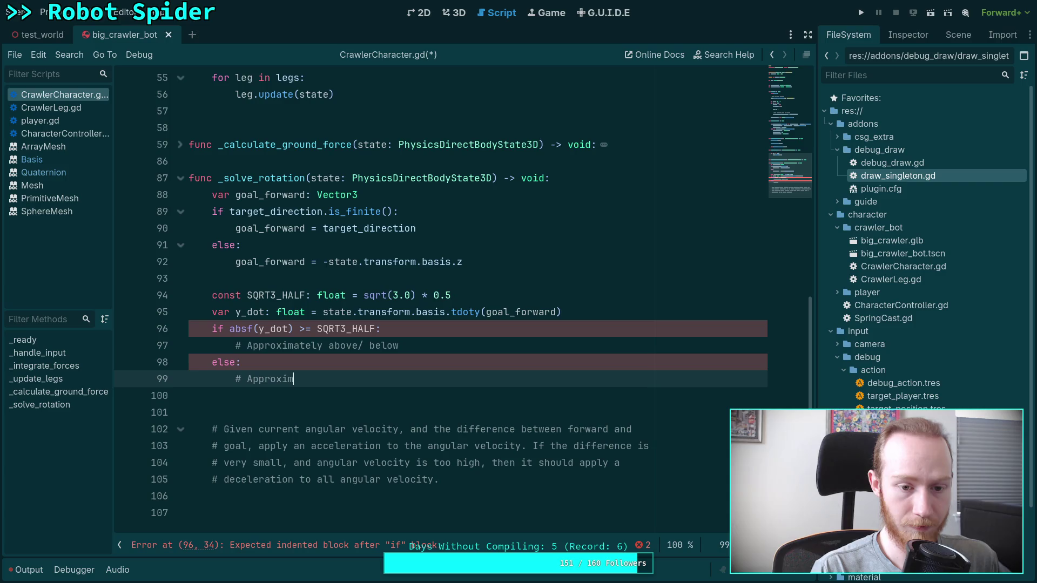
type("ely in plane, ")
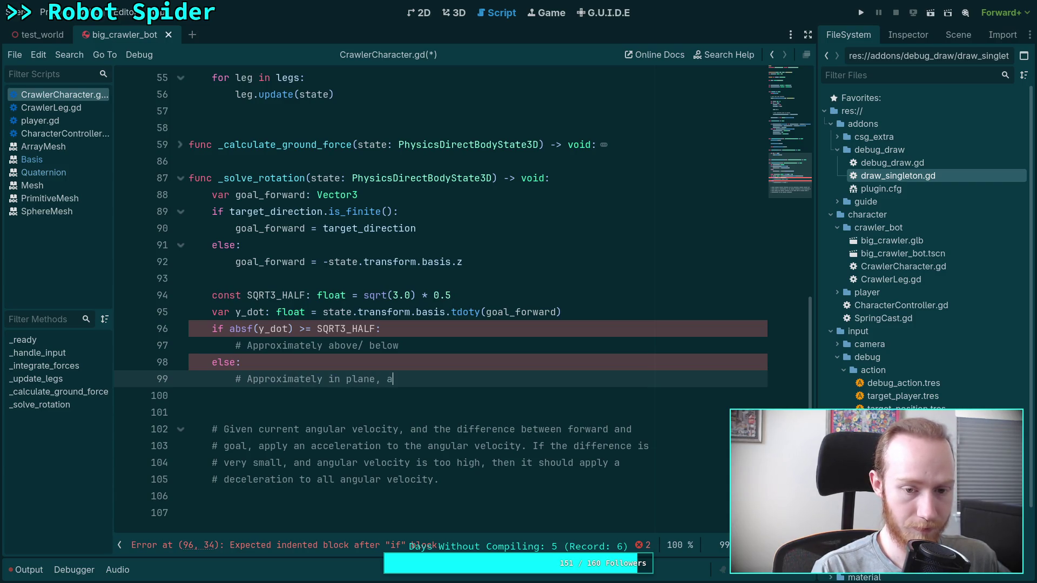
type("full yaw rot")
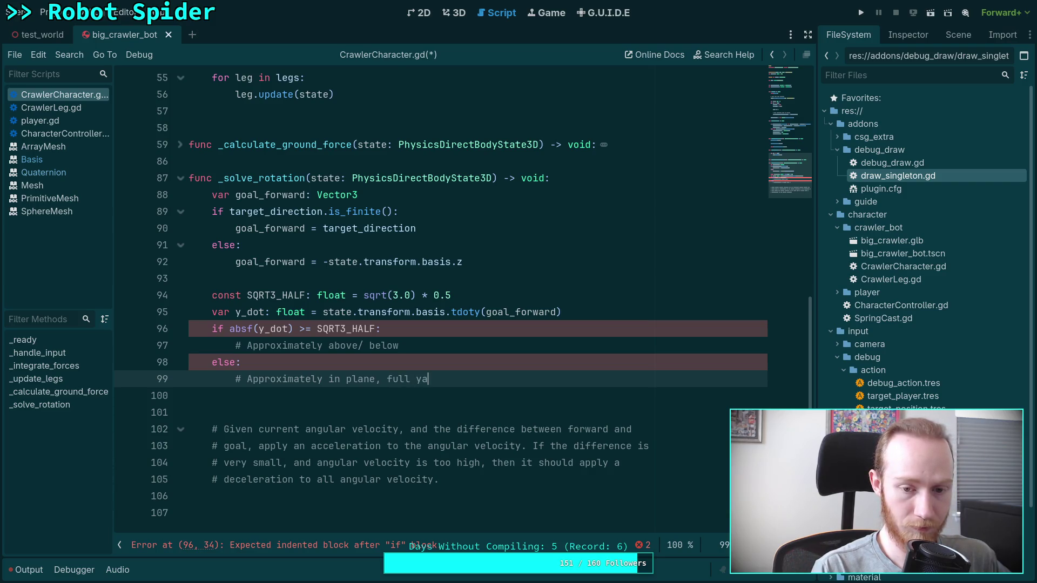
type("ation")
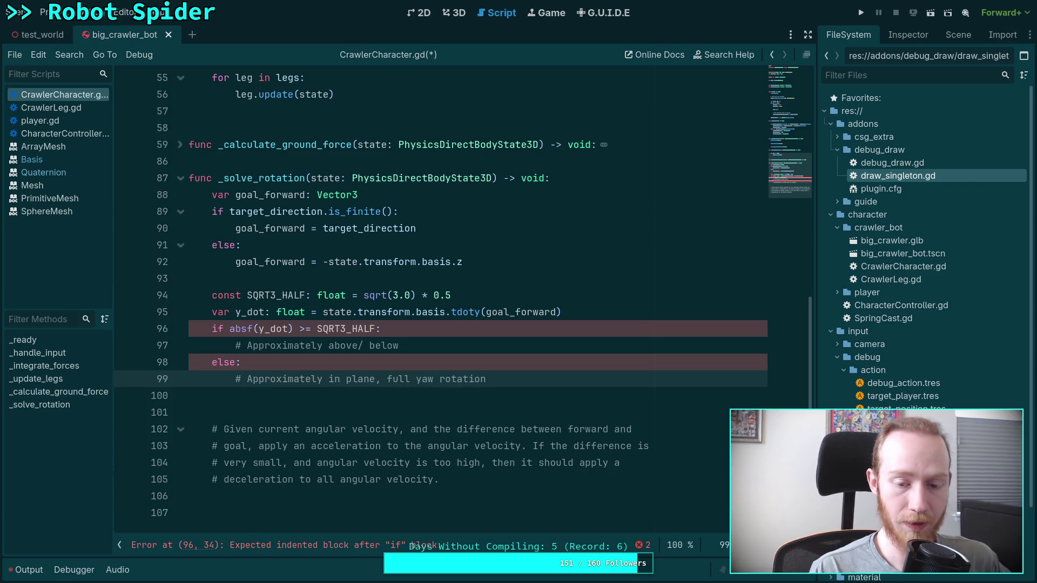
key("Return")
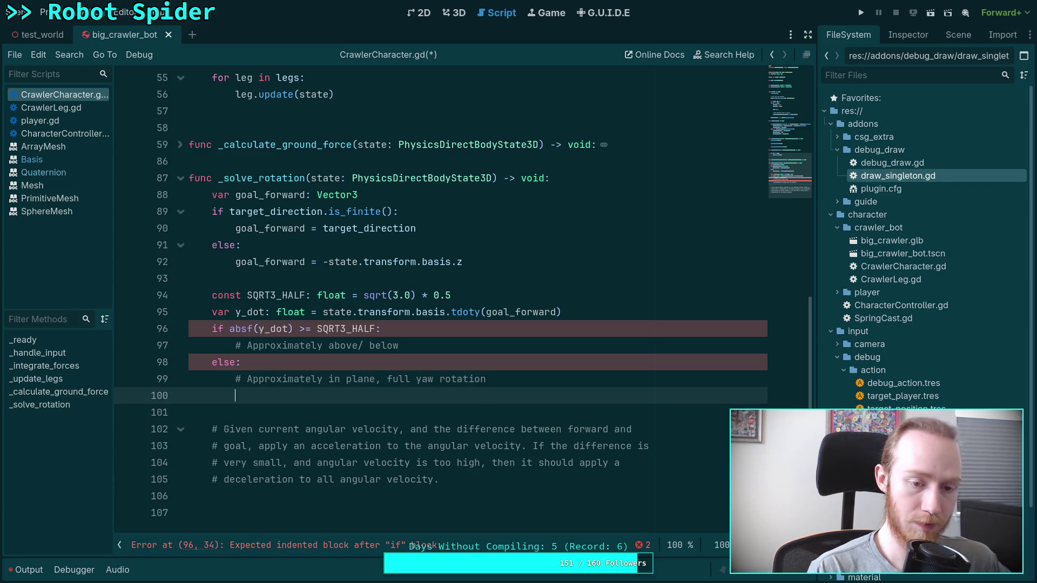
key("Return")
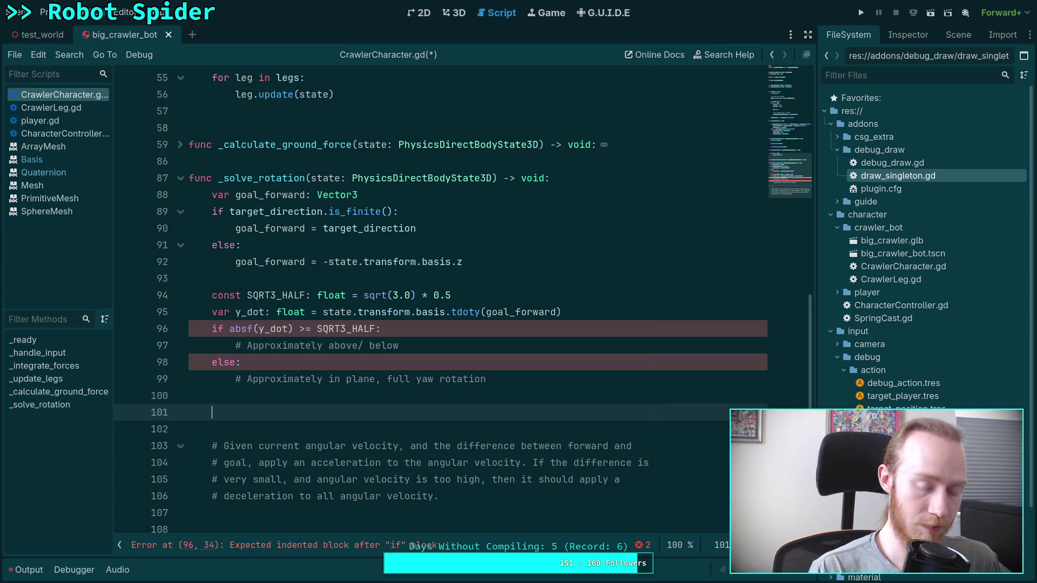
type("var")
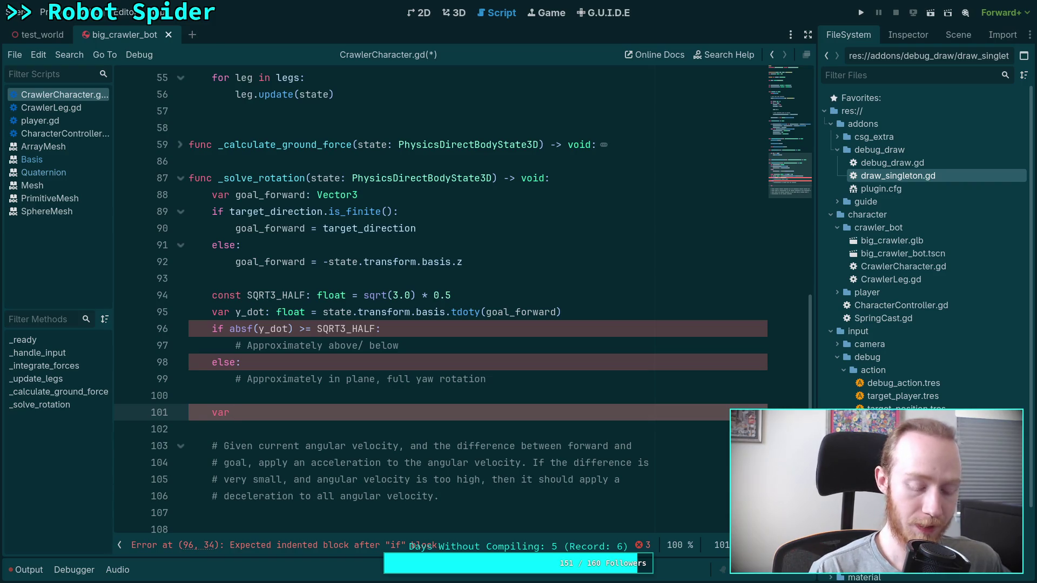
key("BackSpace")
key("BackSpace")
key("BackSpace")
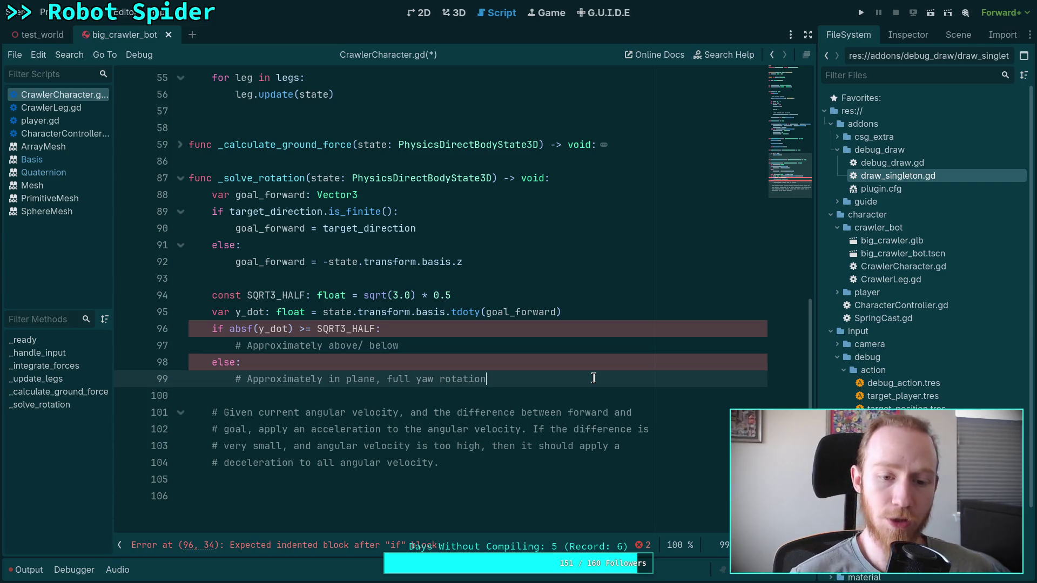
Append 'limited yaw' to the above/below comment and add an empty line under it
key("Up")
key("Up")
type("limited p")
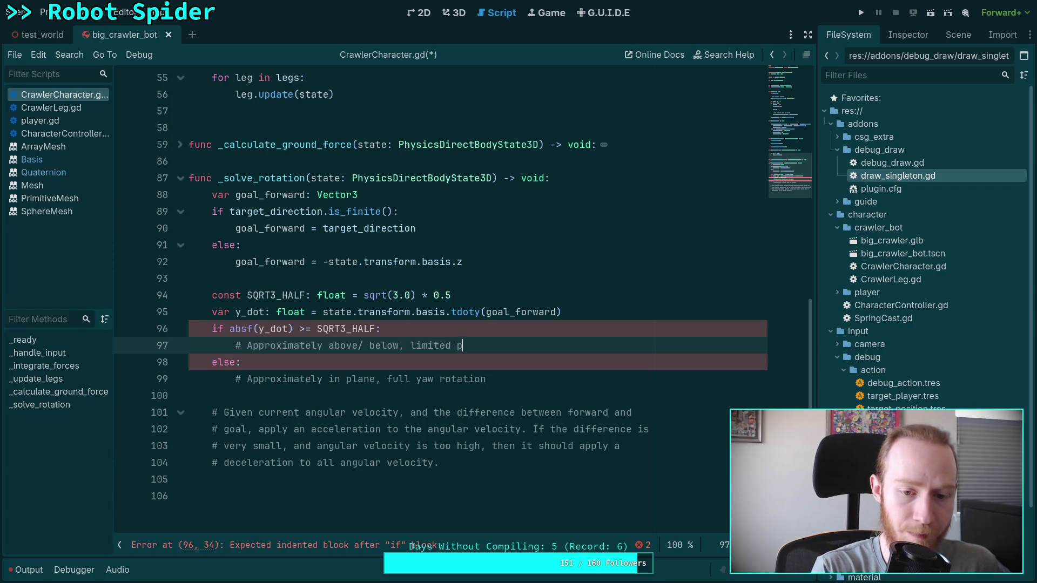
type("aw")
key("Return")
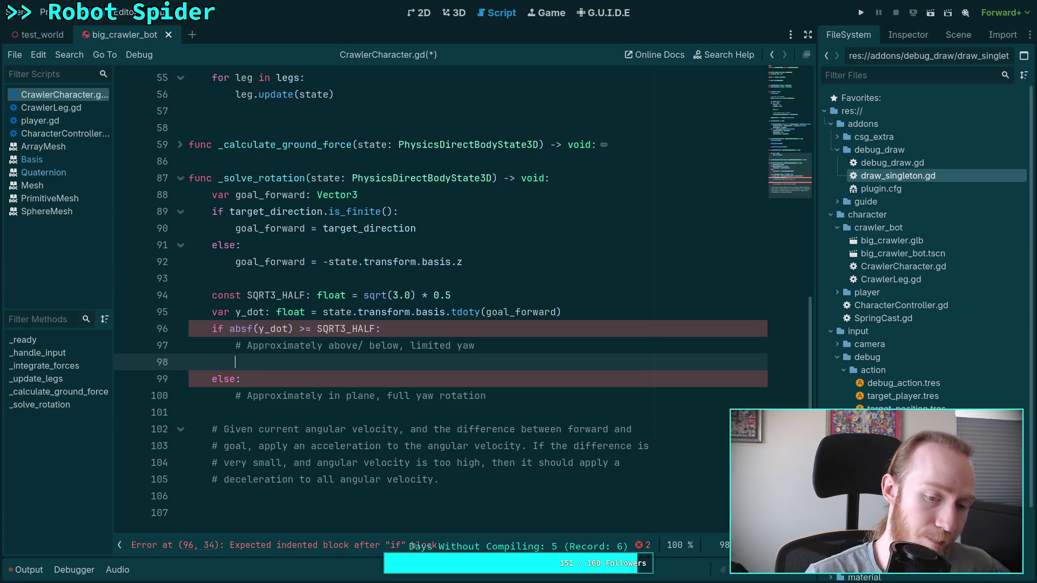
Put pass inside the else branch, below the in-plane comment
key("Down")
key("Down")
key("Down")
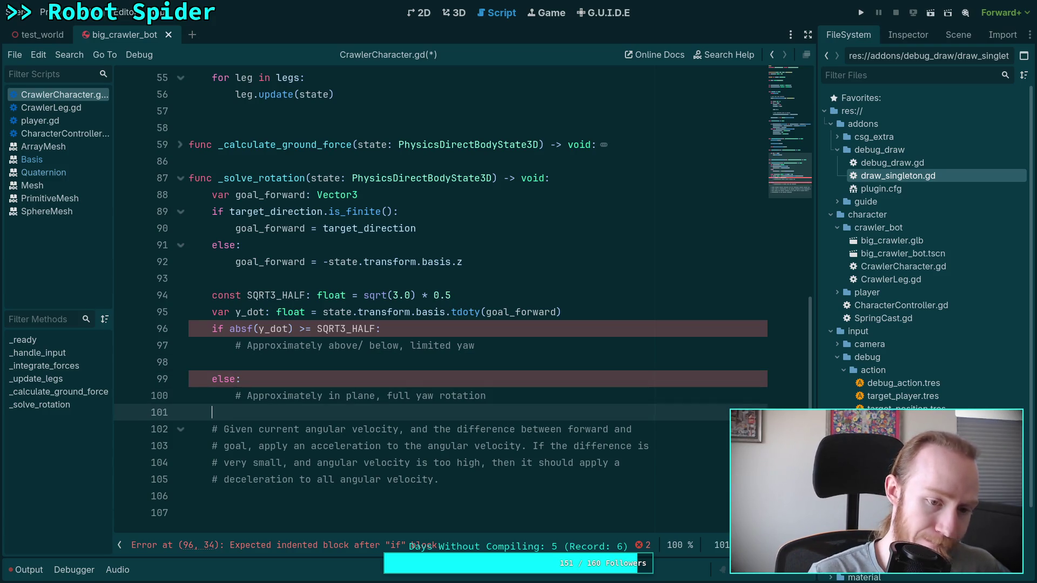
key("Return")
type("pass")
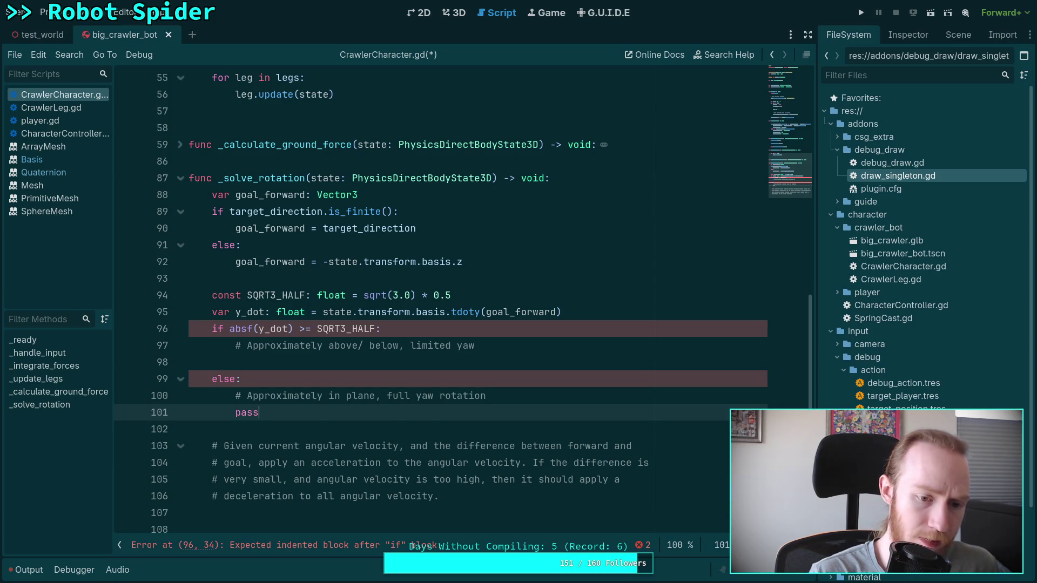
key("Up")
key("Up")
key("Up")
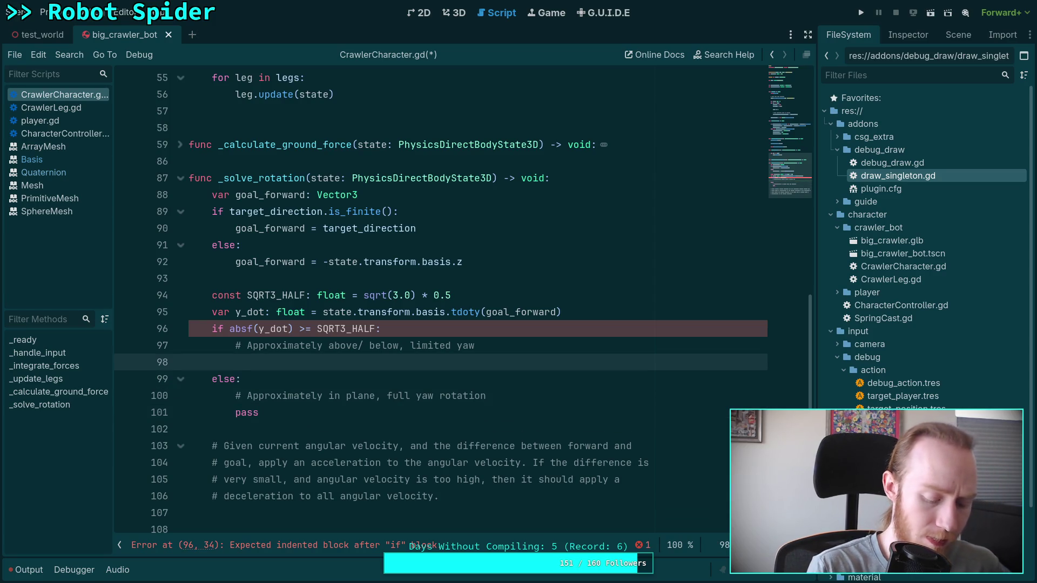
key("alt+Tab")
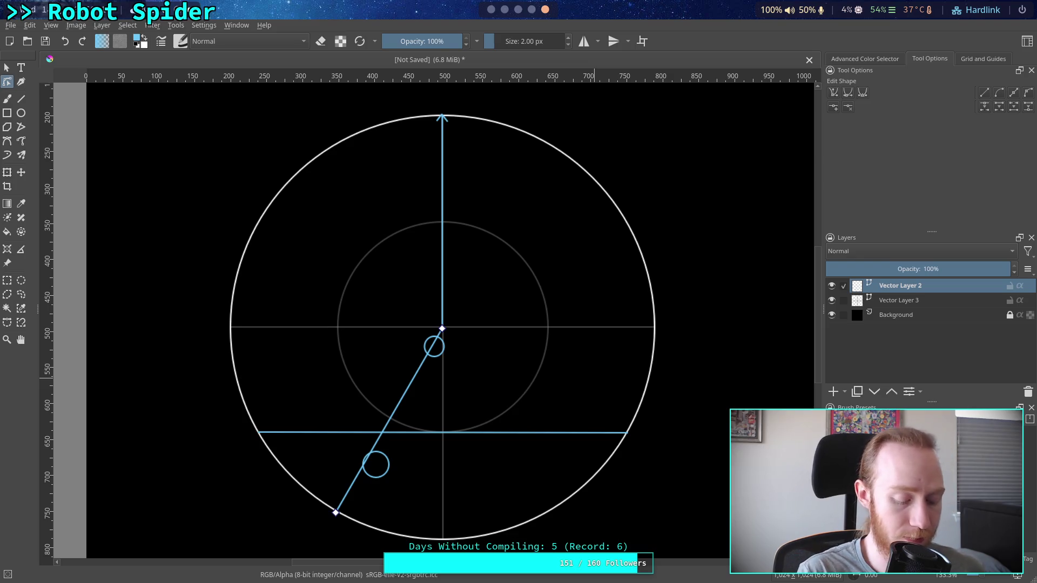
Move from the Krita circle diagram to the unit-circle reference chart in the browser
key("super+4")
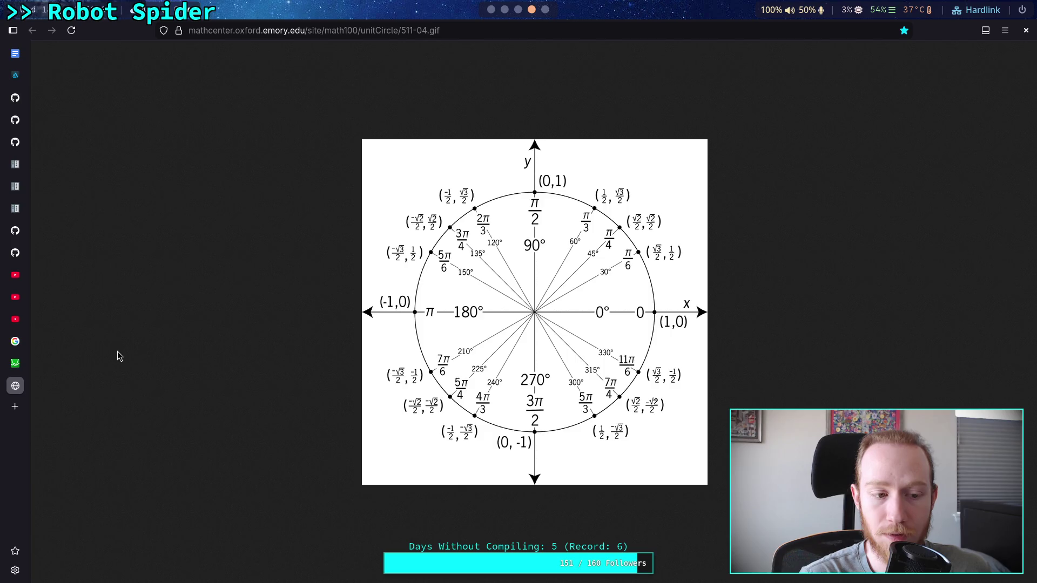
Open the Unit Circle reference page in a new browser tab, then return to the Godot script
left_click(15, 407)
key("Down")
key("Escape")
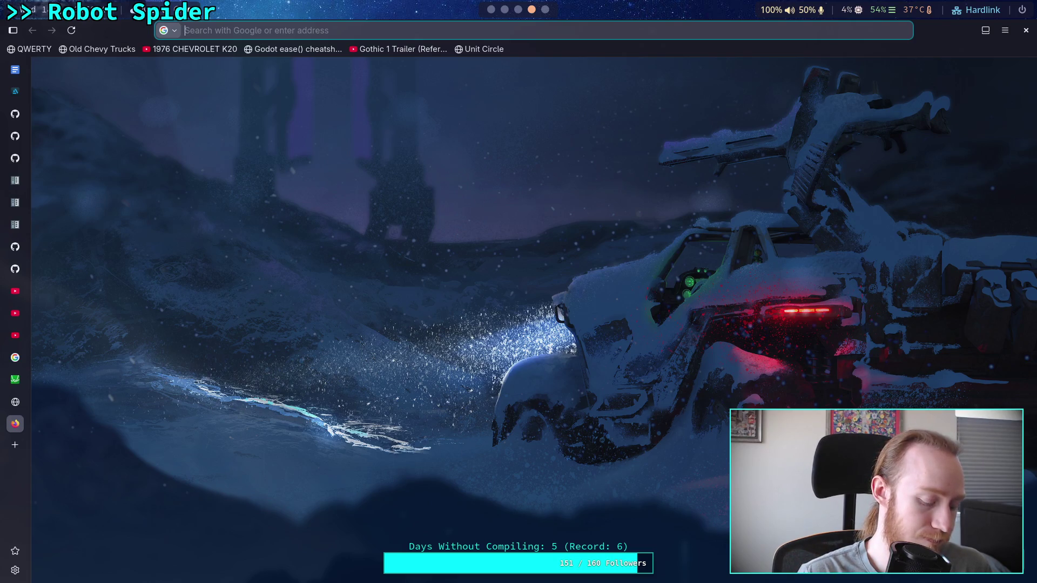
key("super")
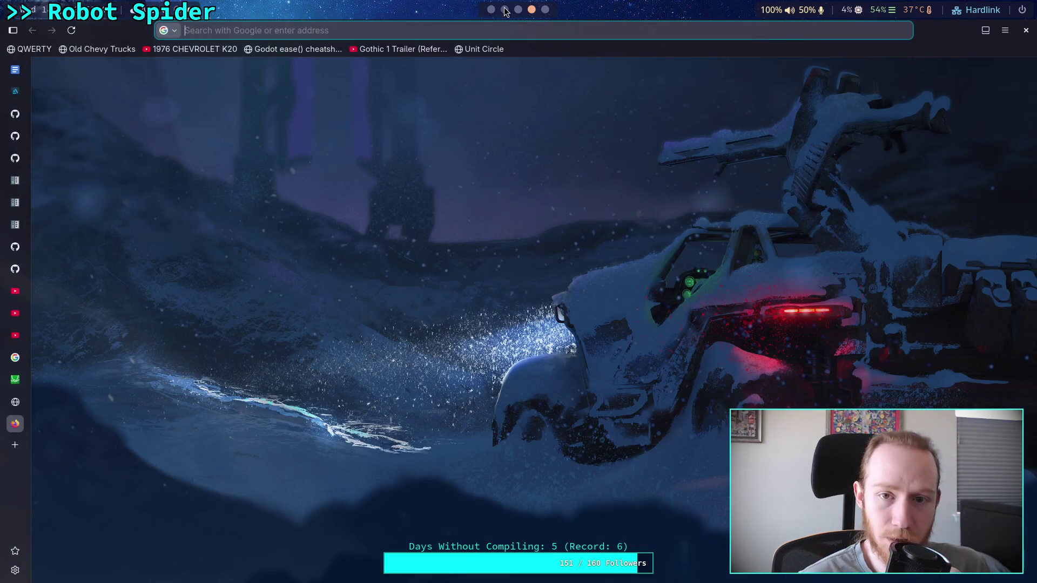
left_click(11, 417)
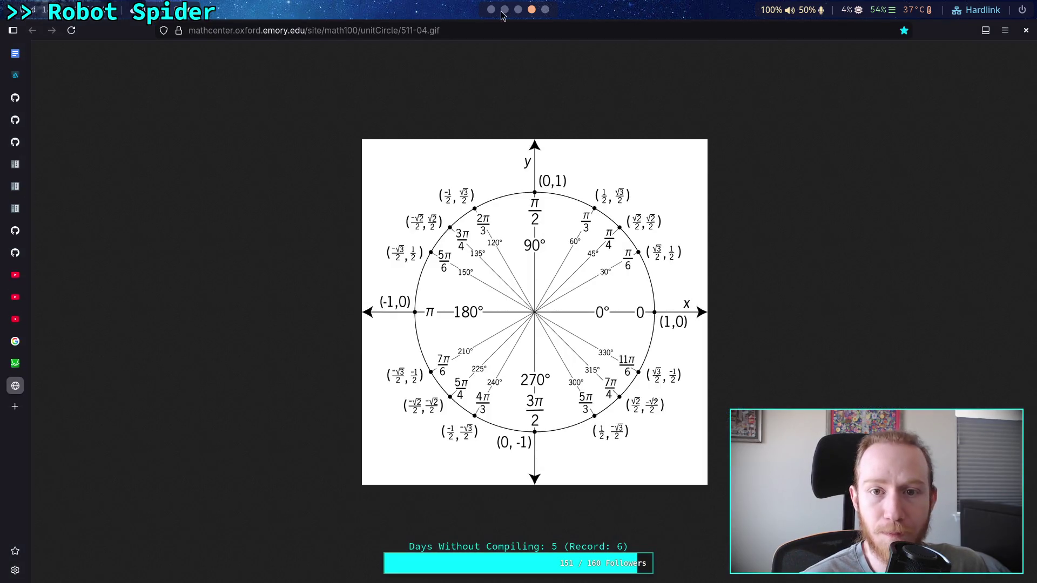
scroll(505, 16, "down", 2)
left_click(549, 302)
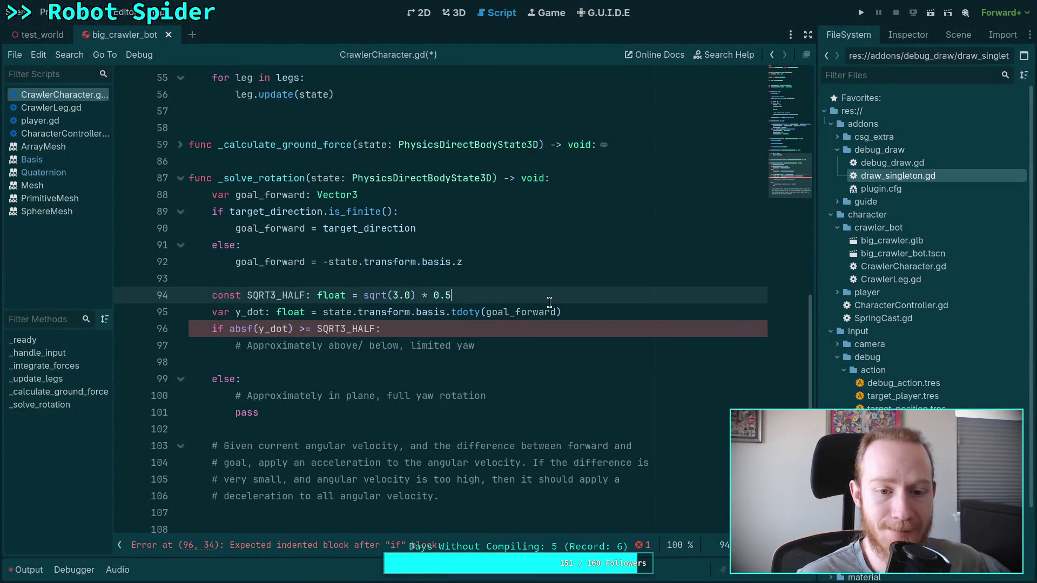
Define const COS_15: float = (1.0 + sqrt(3.0)) / (2.0 * sqrt(2.0)) on line 95
key("Return")
type("const")
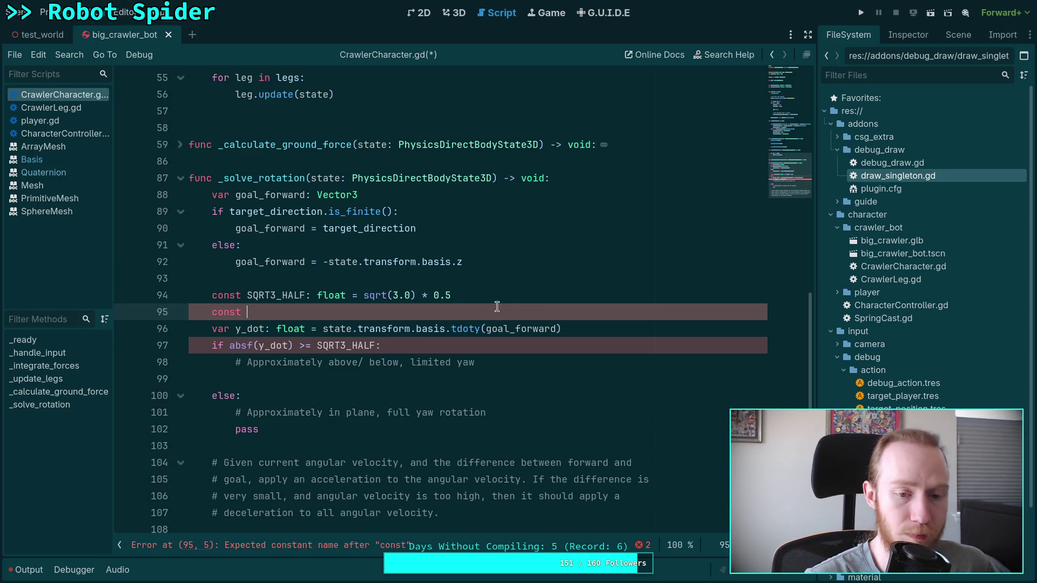
left_click(249, 296)
double_click(250, 296)
left_click(302, 312)
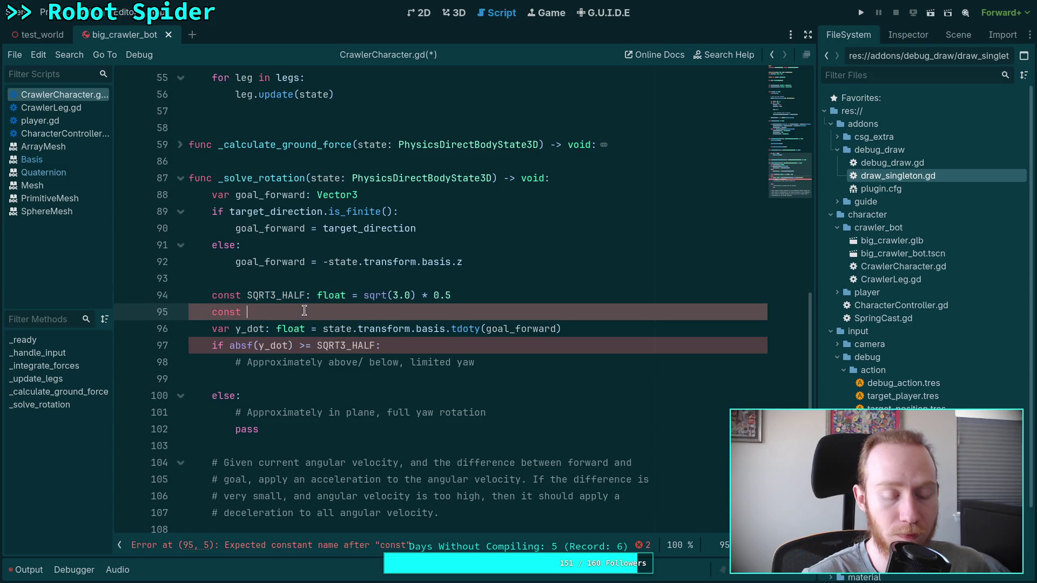
type("COS")
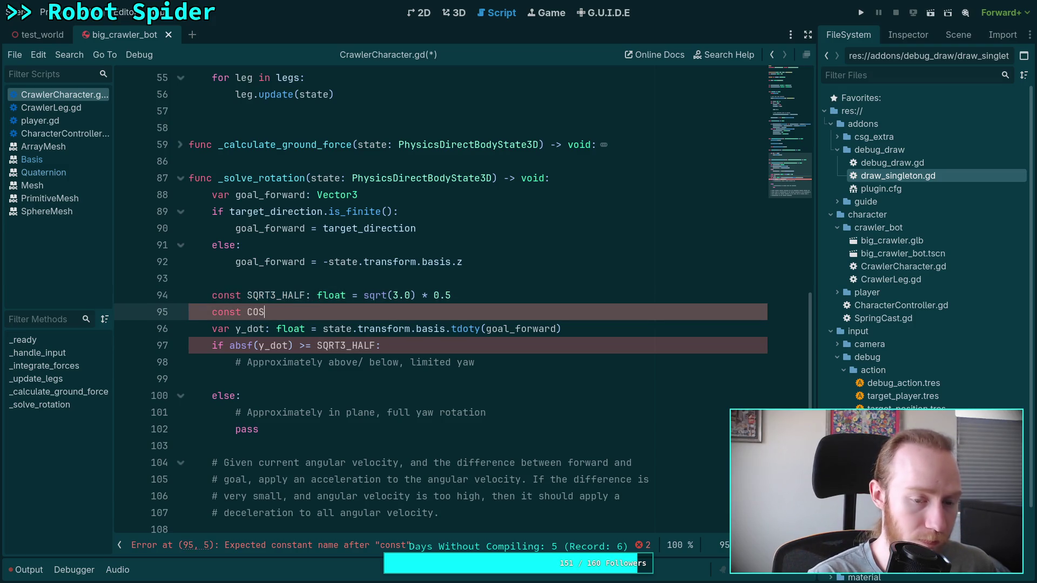
type("_")
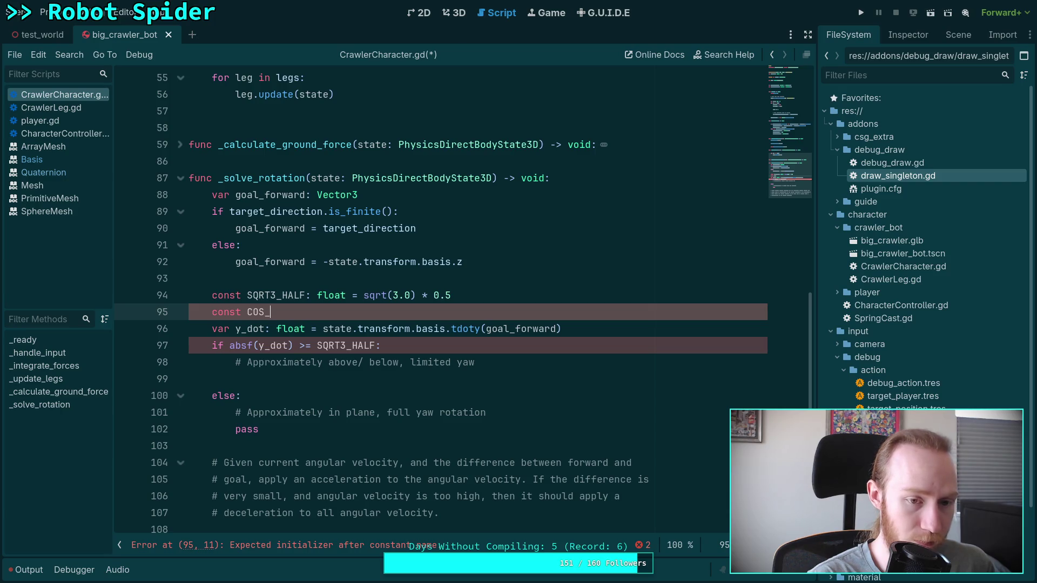
type("16")
type(": float")
type(" =")
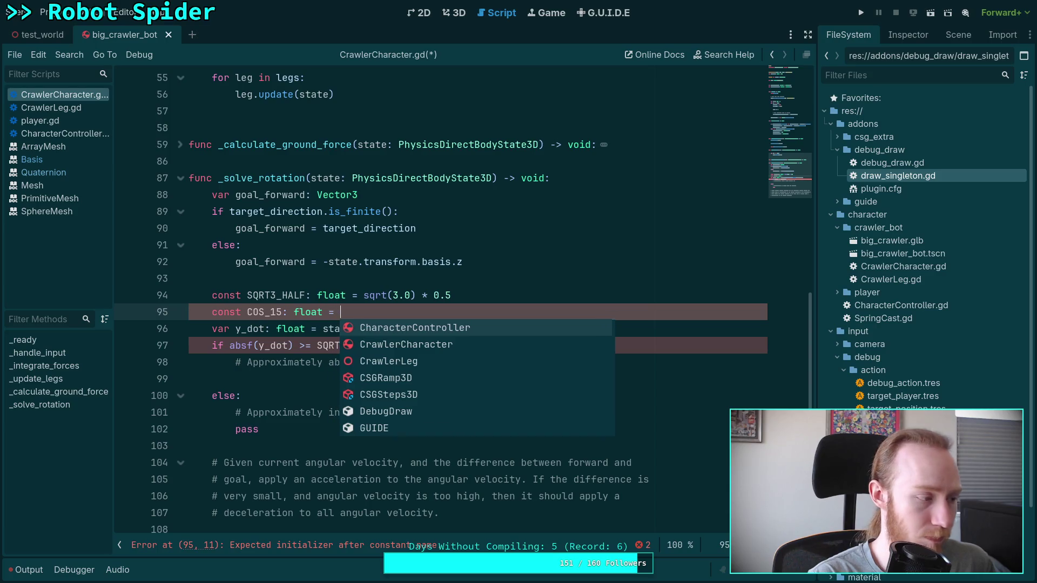
type("(1 ")
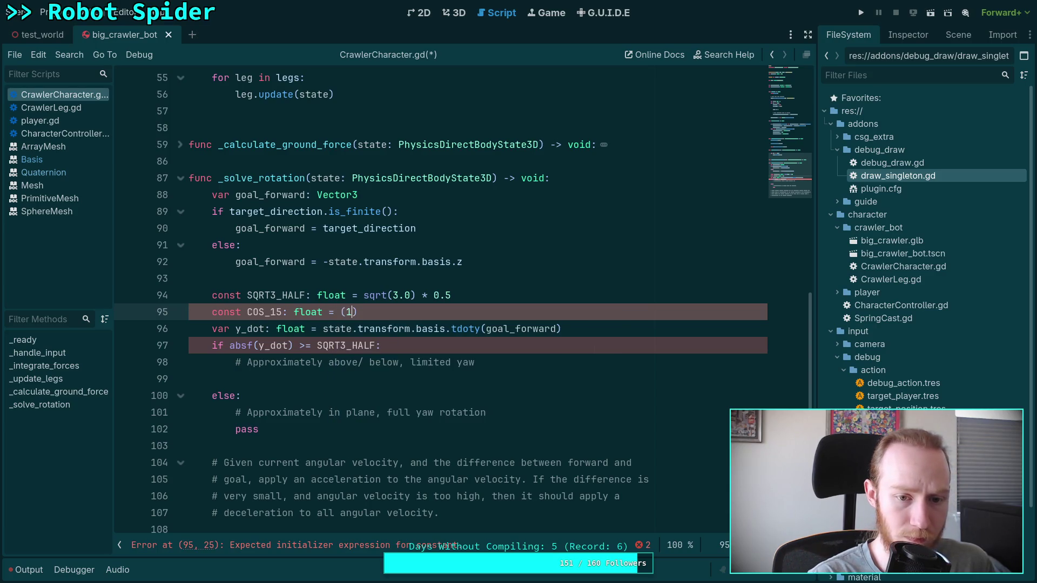
type(".0 + sqrt")
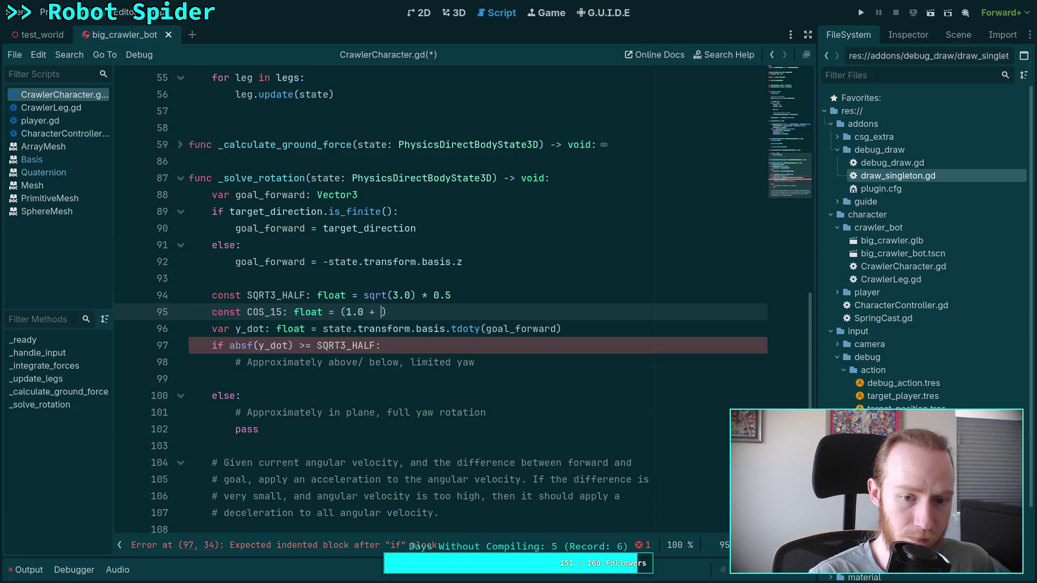
type("(3.0")
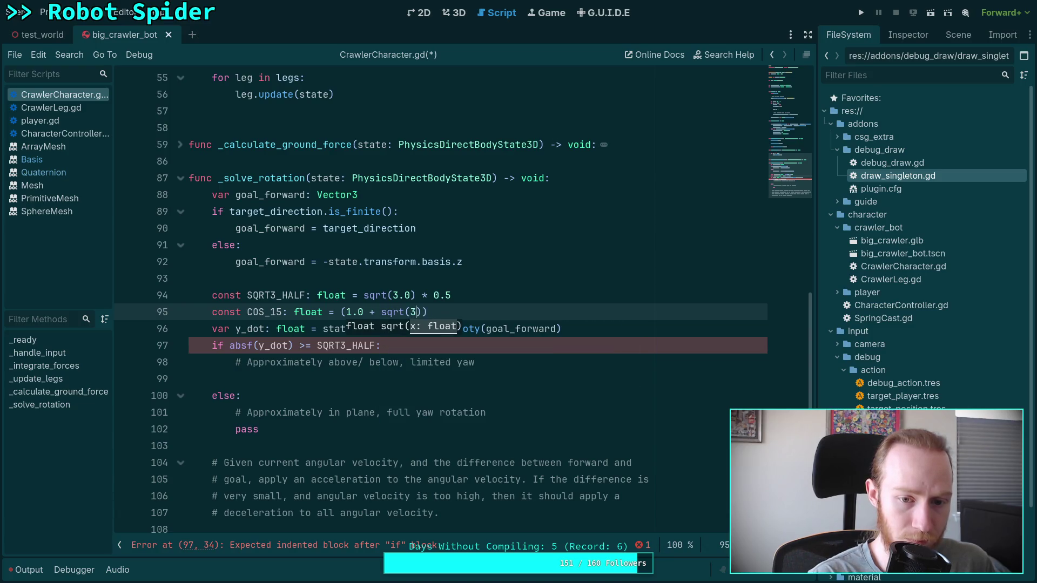
type("))")
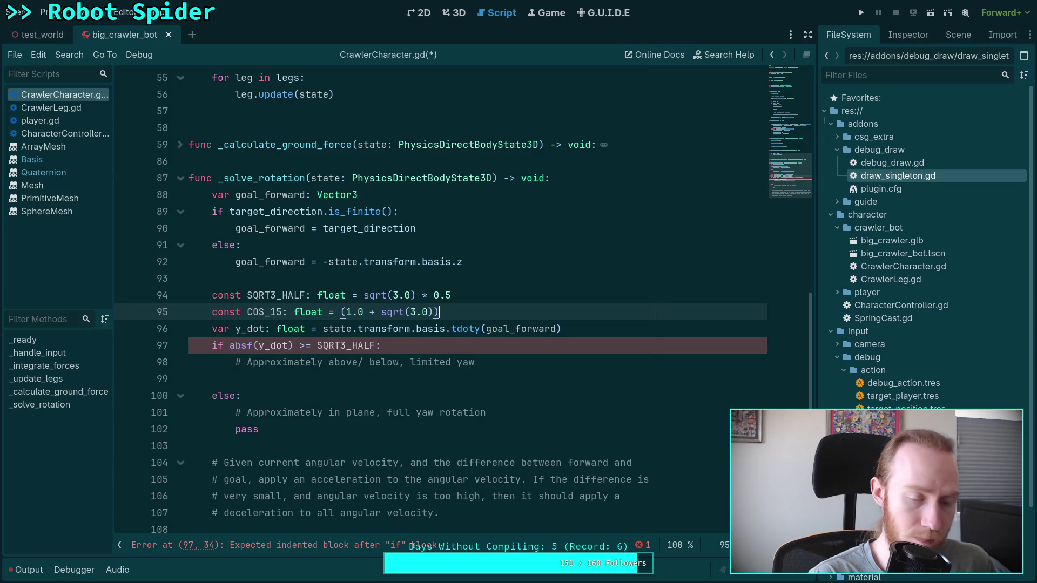
type(" /")
type("(2.0 * ")
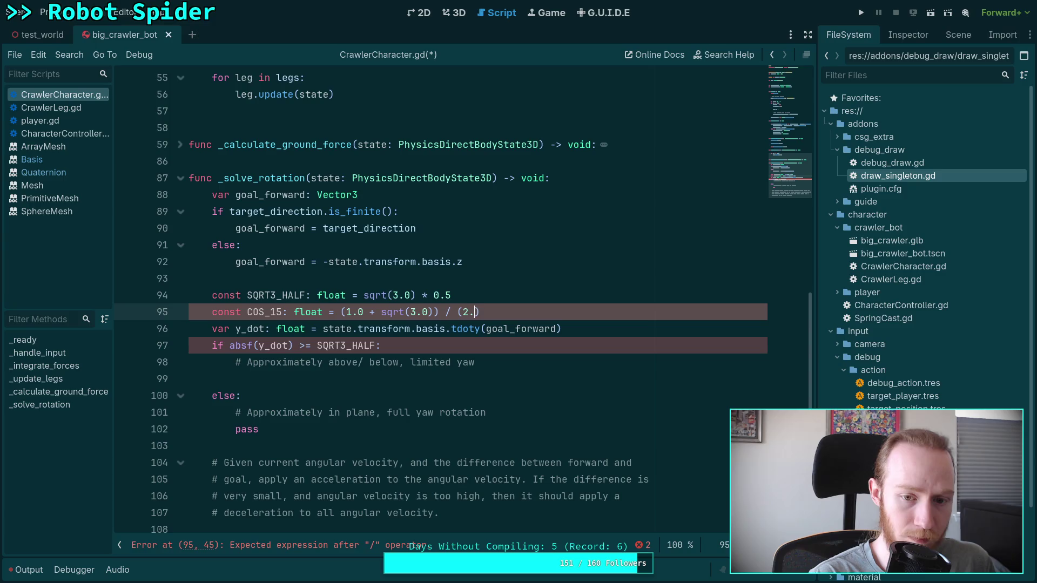
type("sqrt(2")
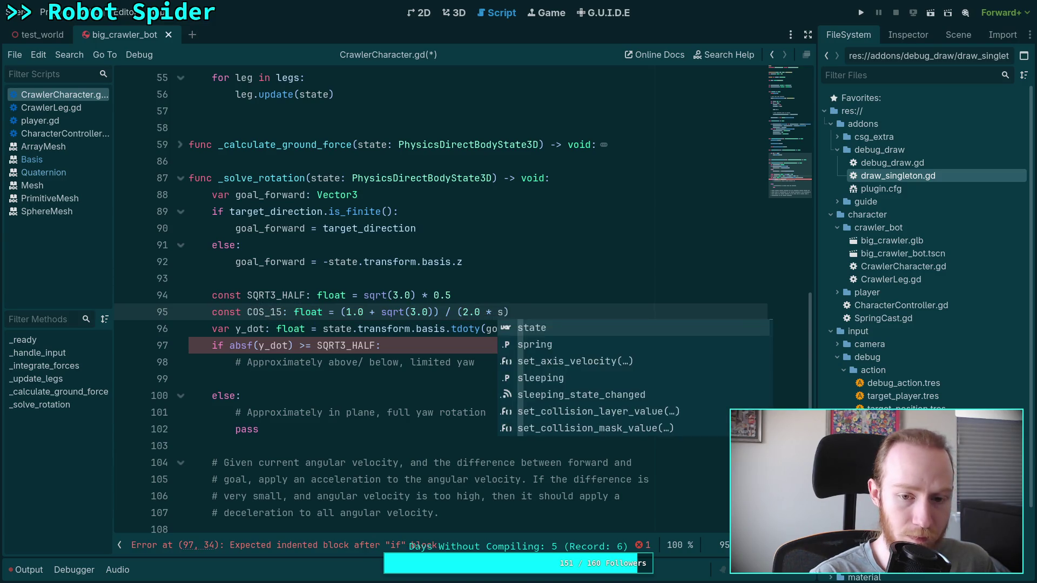
type(".0")
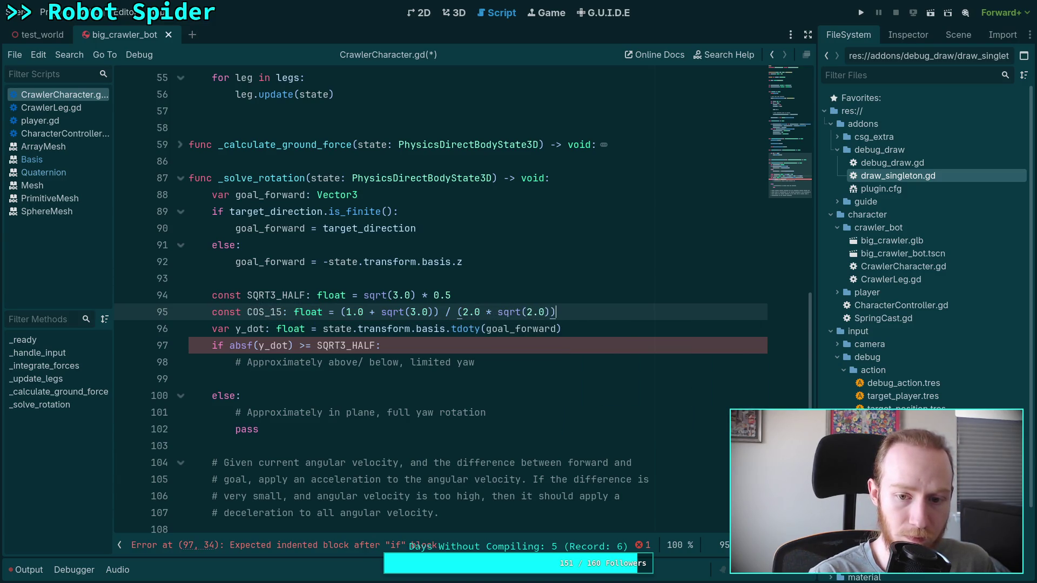
Go to the empty line under the limited-yaw comment and bring up the unit-circle chart
left_click(558, 329)
key("Down")
key("Down")
key("Down")
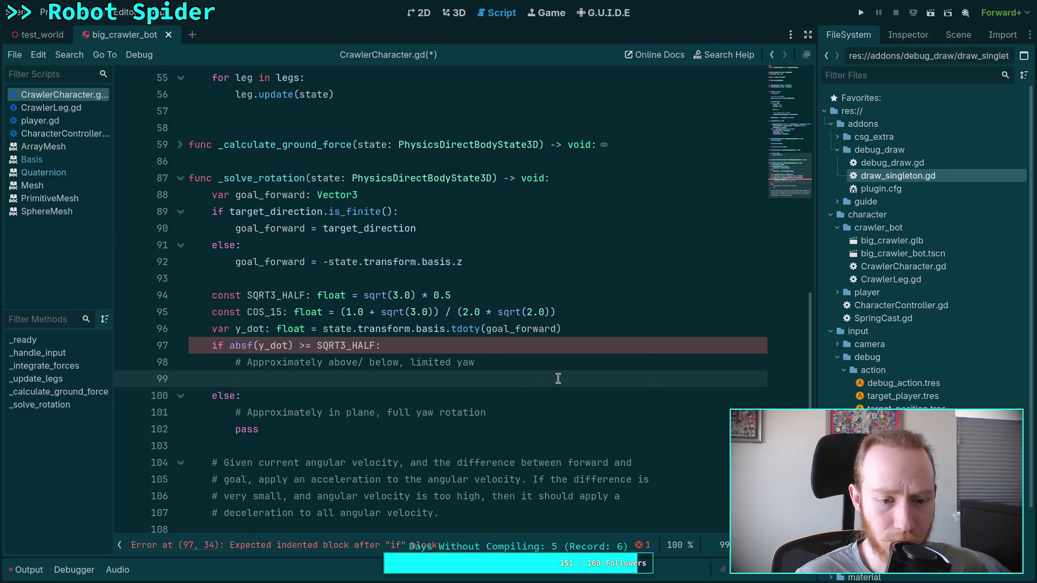
key("alt+Tab")
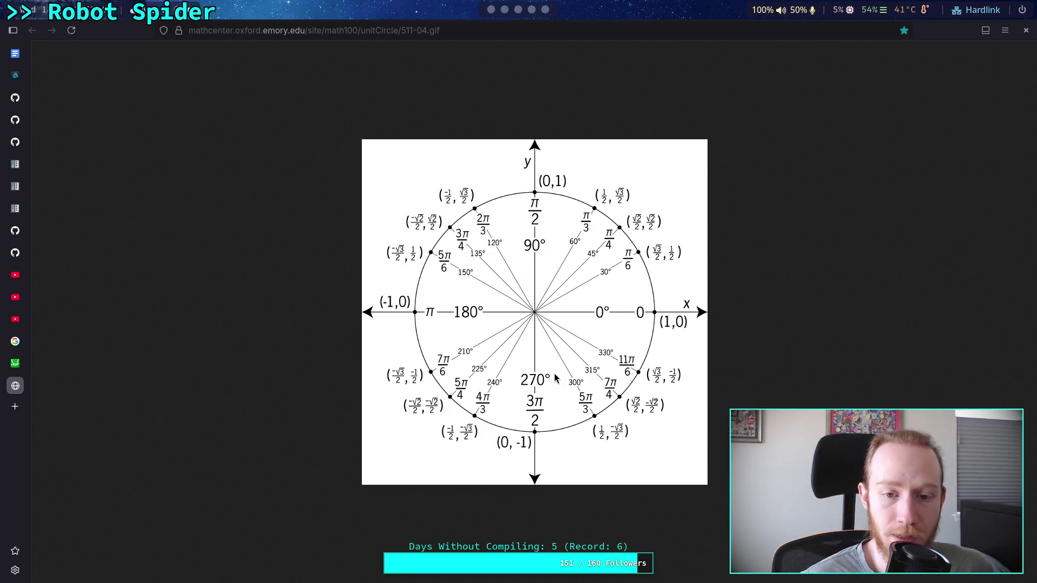
Return from the unit-circle chart to the Godot script editor
left_click(497, 11)
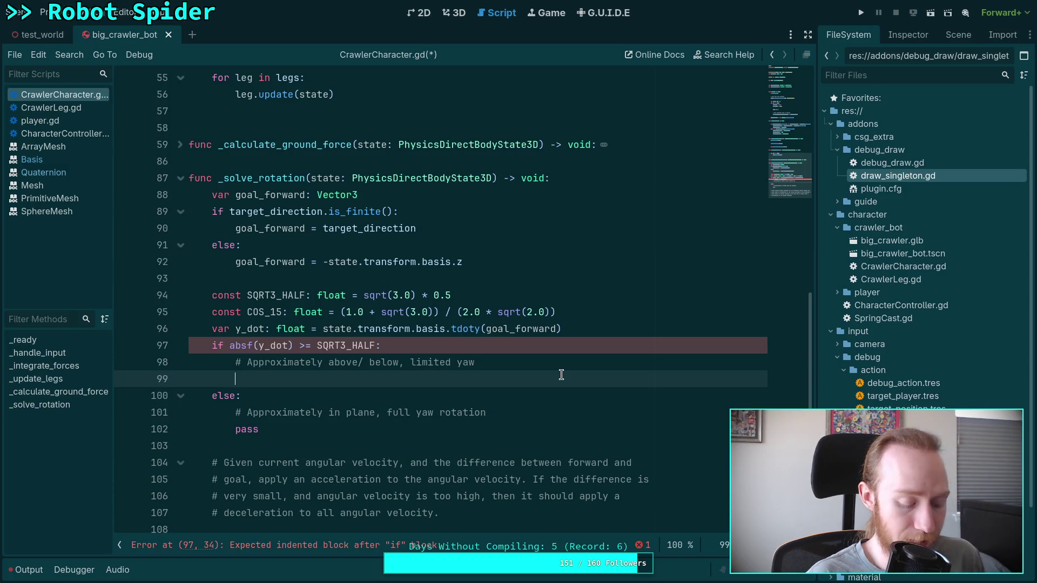
Write the nested check if absf(y_dot) < COS_15: on line 99 under the limited-yaw comment
type("if")
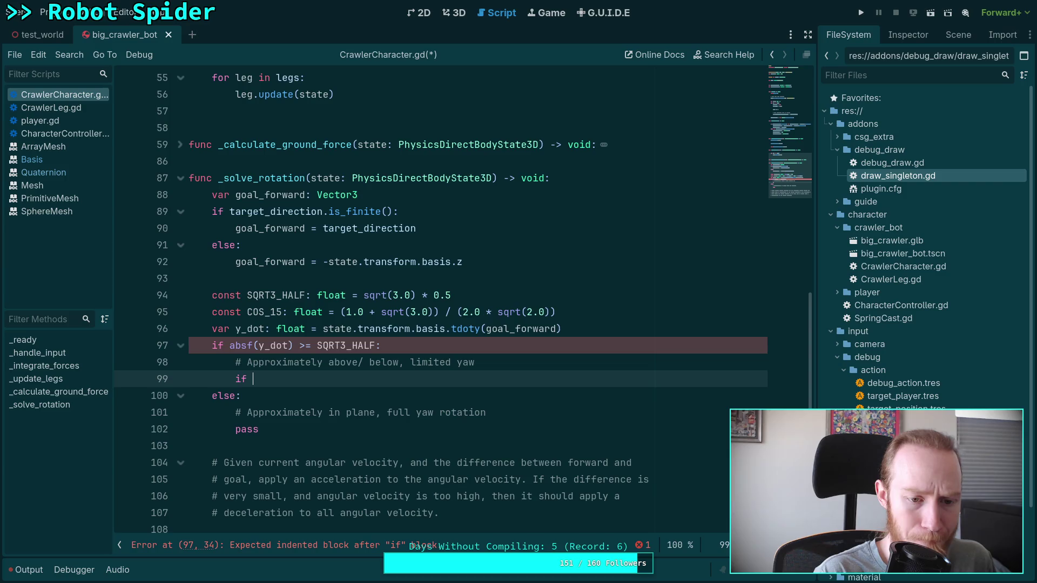
key("BackSpace")
key("BackSpace")
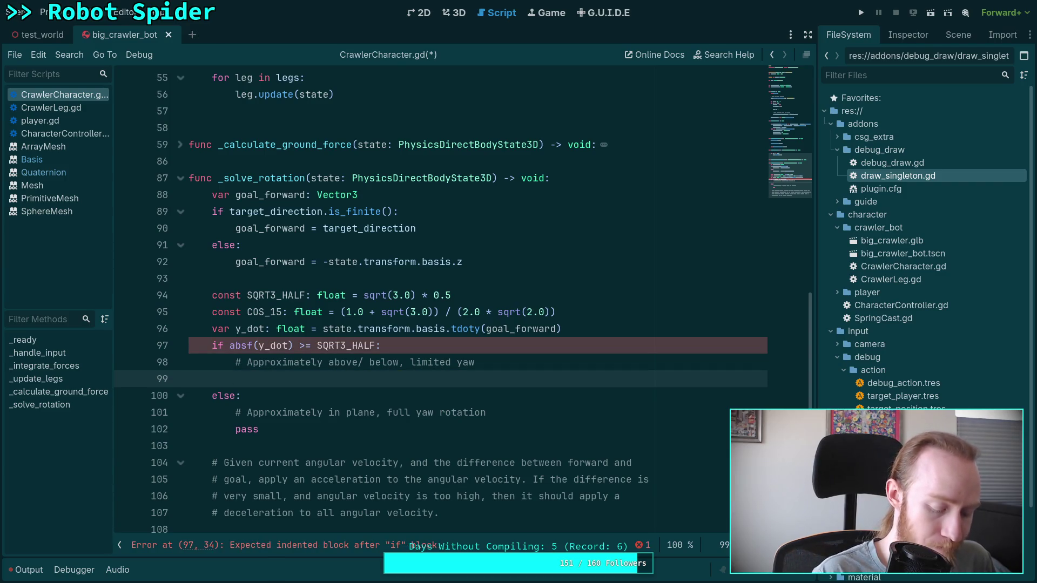
type("if absf(y_")
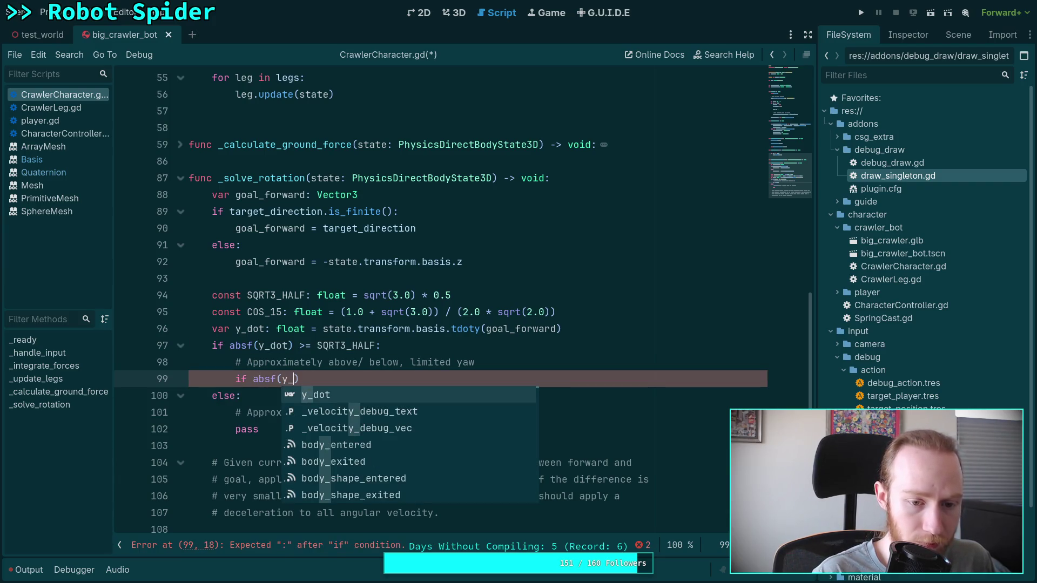
type("dot) ")
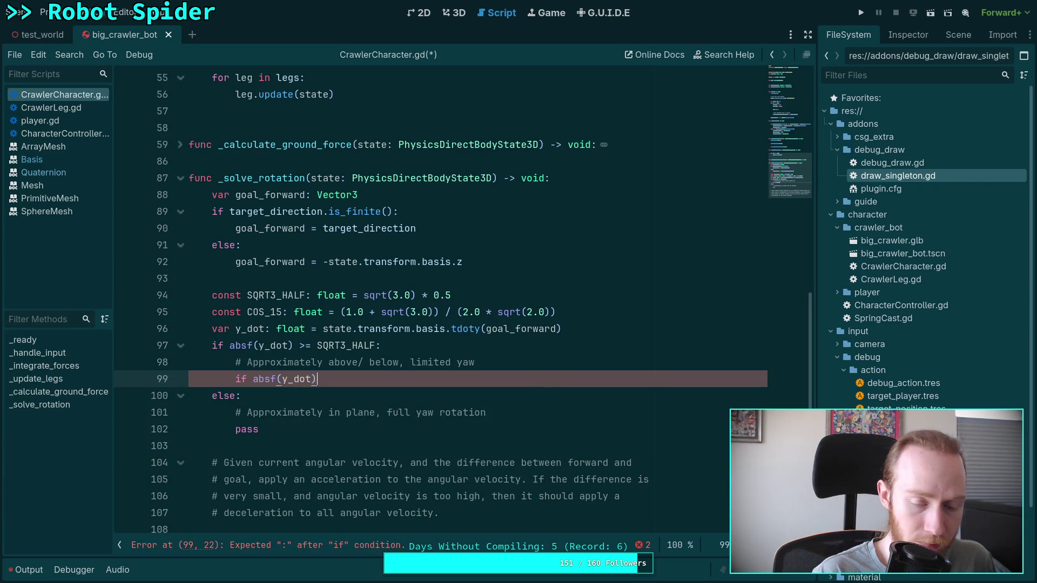
type("< ")
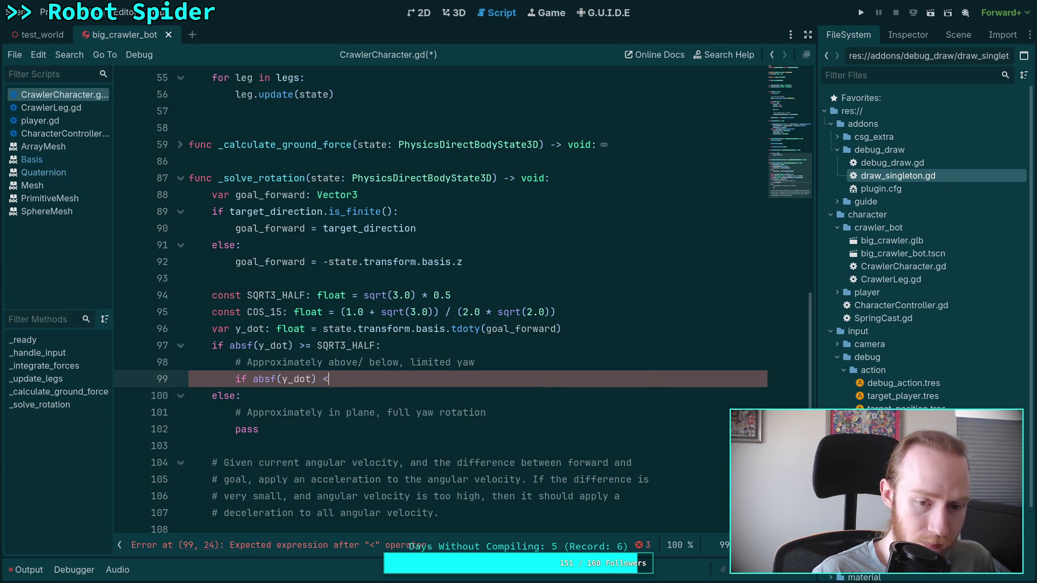
type("COS_15:")
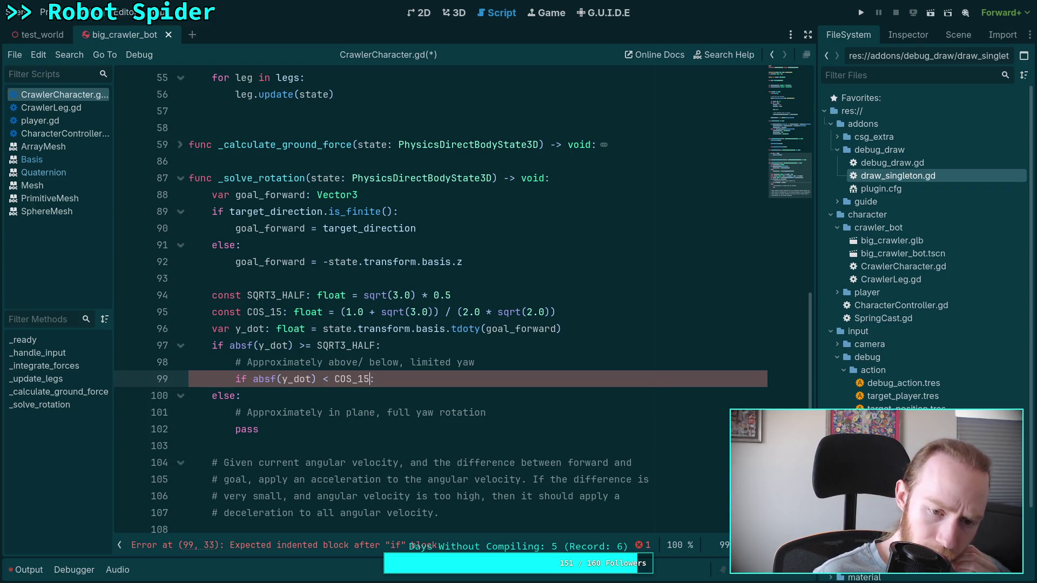
key("BackSpace")
type(">")
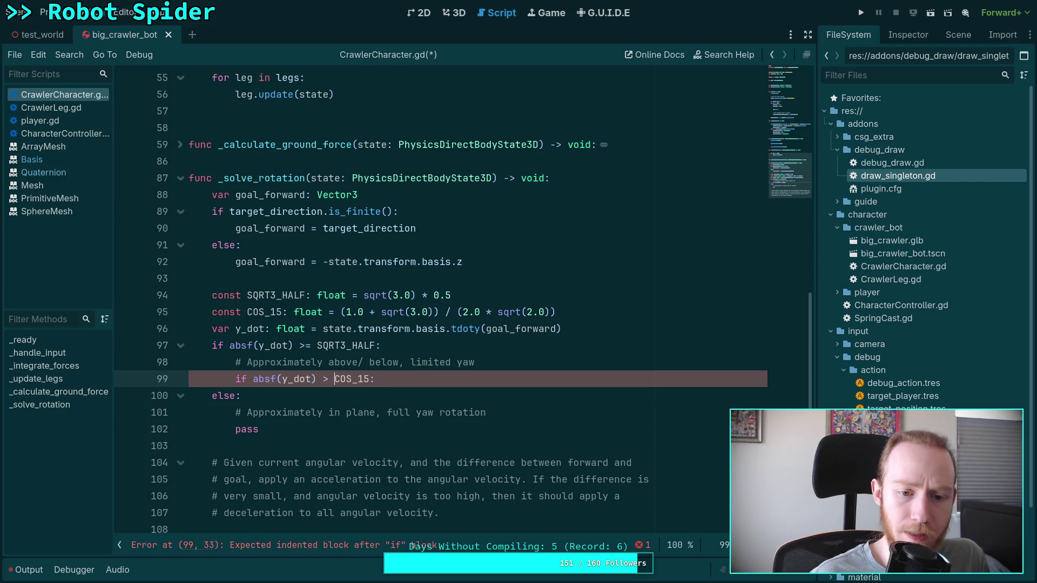
left_click(189, 395)
left_click(377, 378)
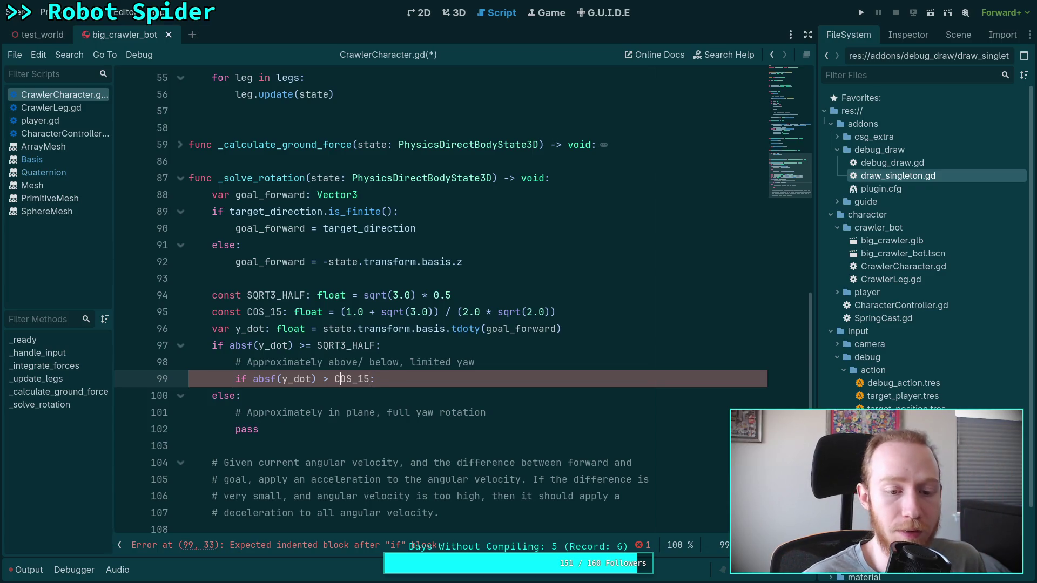
key("BackSpace")
type("<")
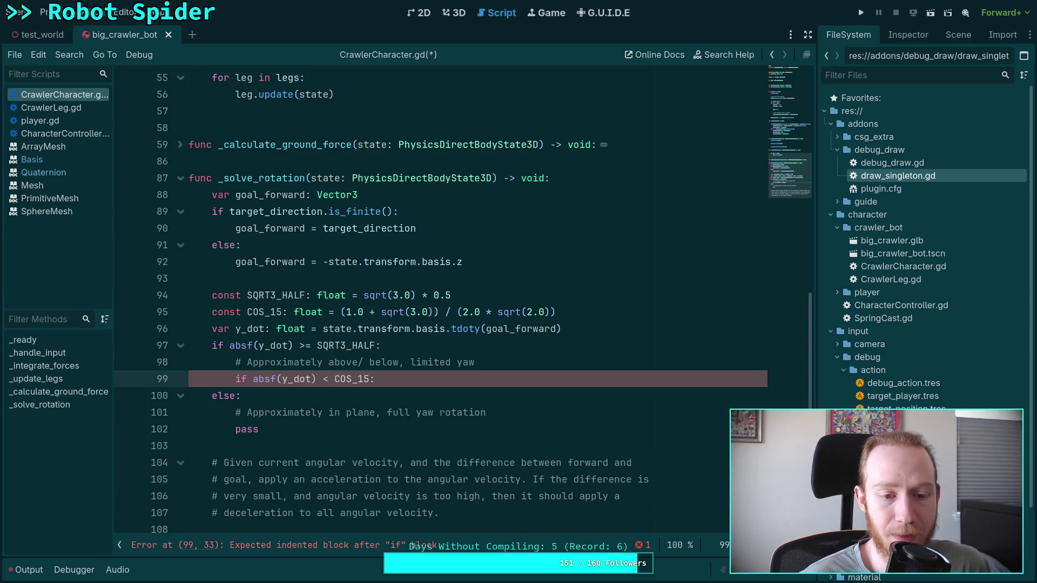
key("Right")
key("Right")
key("Right")
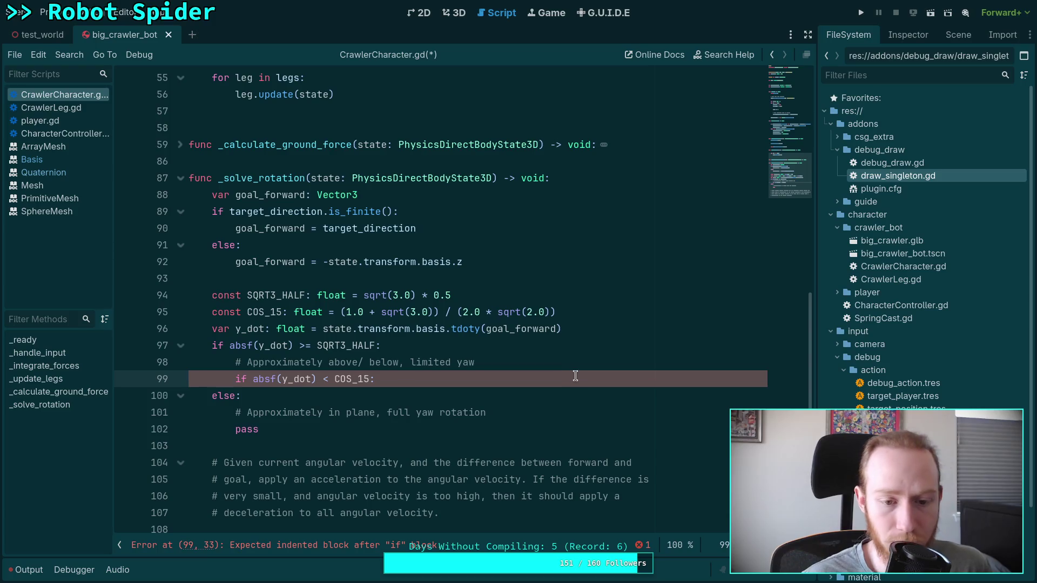
left_click_drag(398, 362, 475, 362)
Remove ', limited yaw' from the comment and give the nested if a '#' line and pass
key("BackSpace")
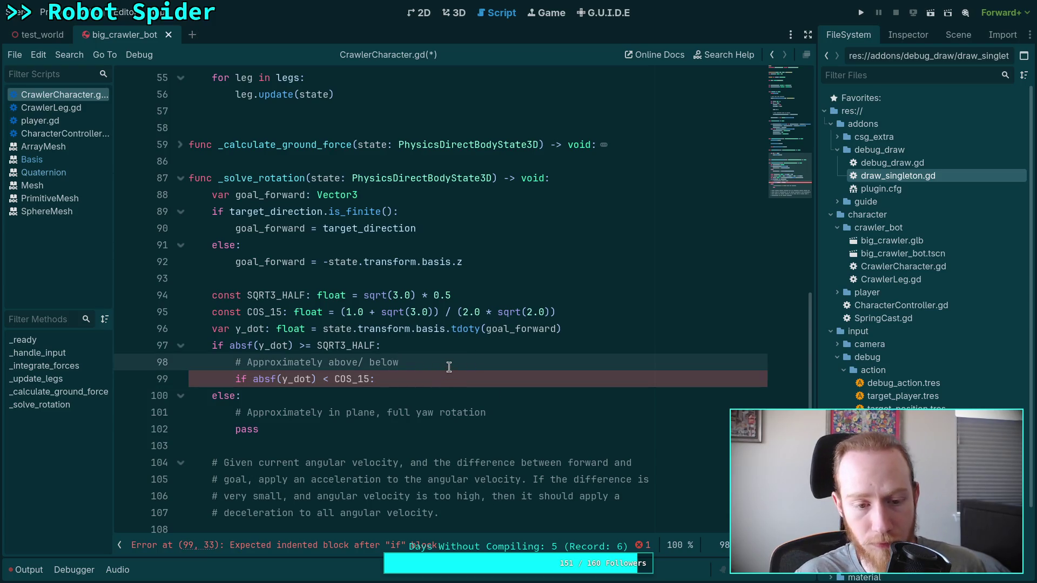
key("Down")
key("Return")
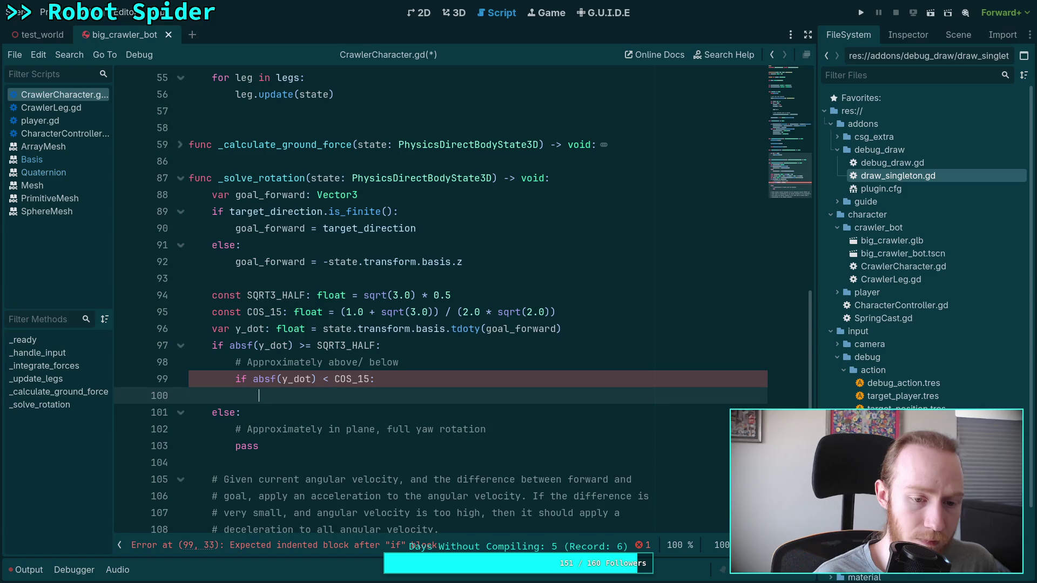
type("pass")
key("ctrl+shift+Return")
type("# Can turn")
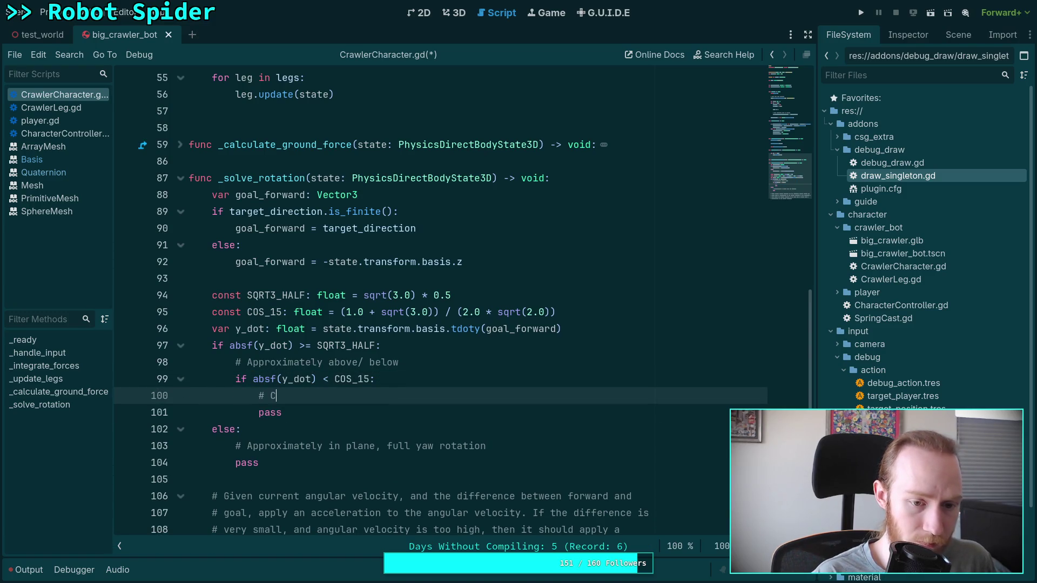
key("BackSpace")
key("BackSpace")
key("BackSpace")
Declare var z_dot: float = state.transform.basis.tdotz(goal_forward) below the comment
left_click(256, 379)
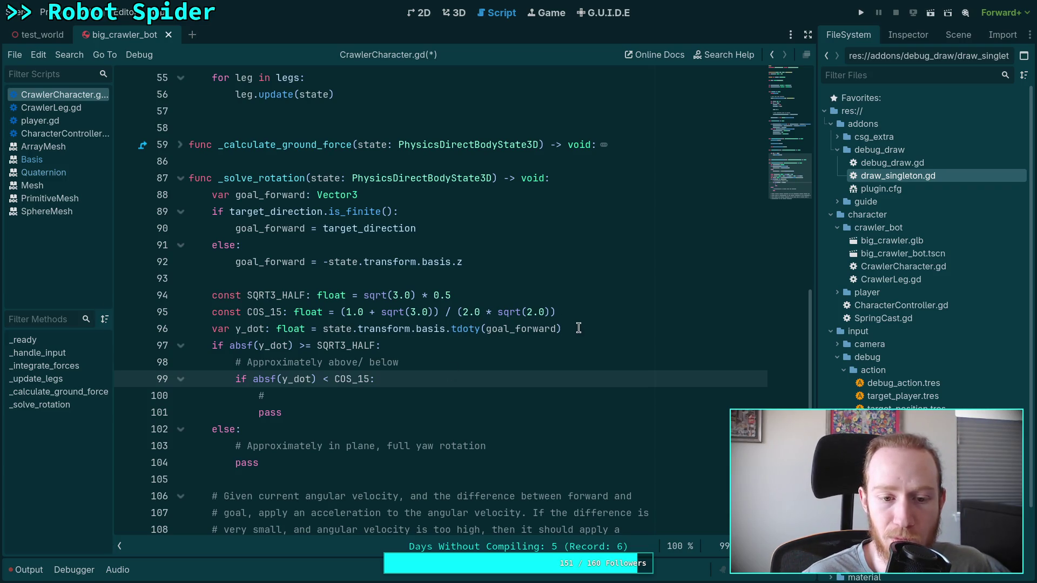
left_click(456, 361)
key("Return")
type("var z_dot: ")
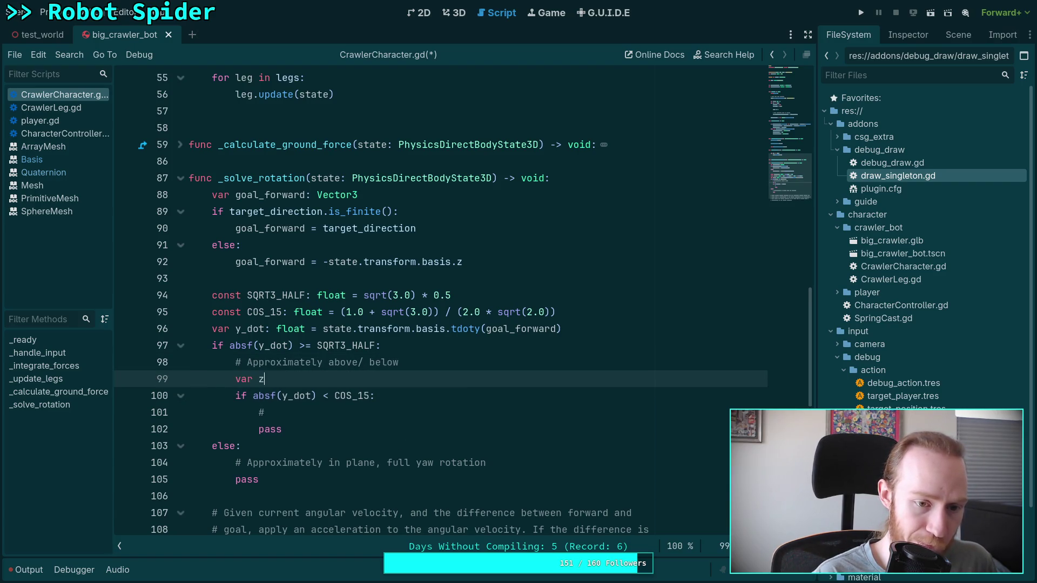
type("float =")
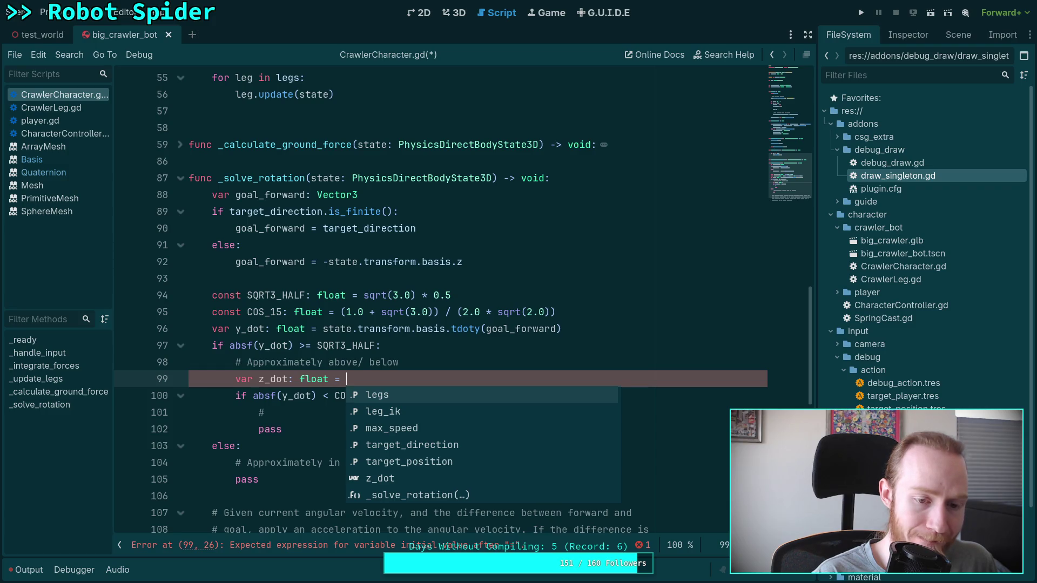
type("state.transform")
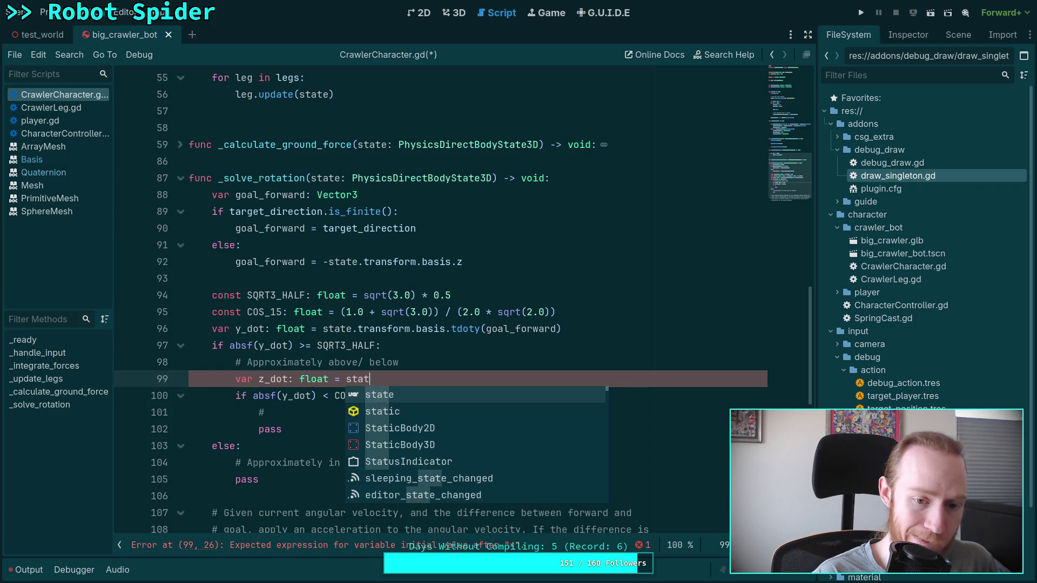
type(".basis.")
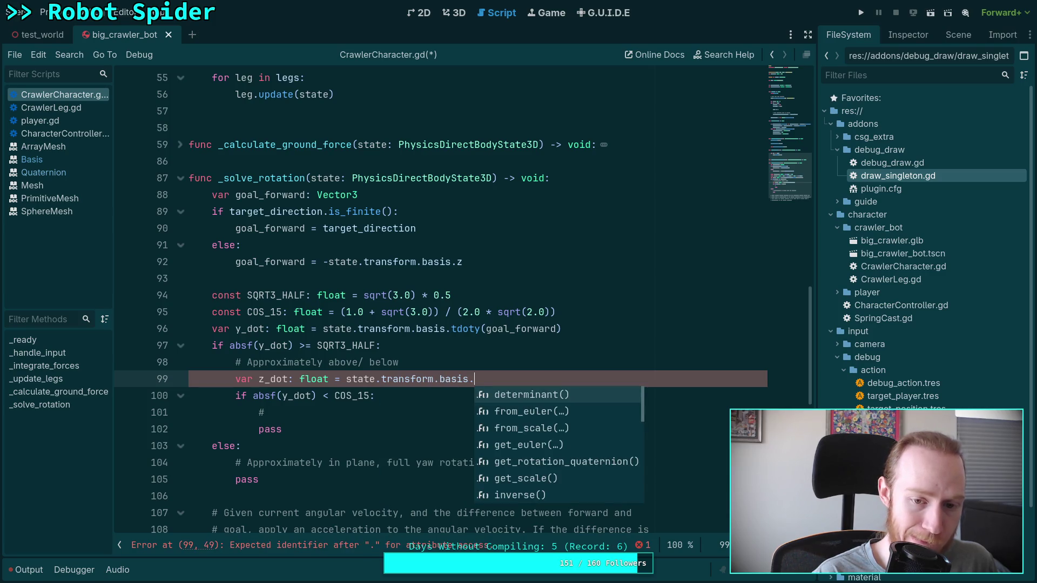
type("tdotz")
key("Return")
type("go")
key("Return")
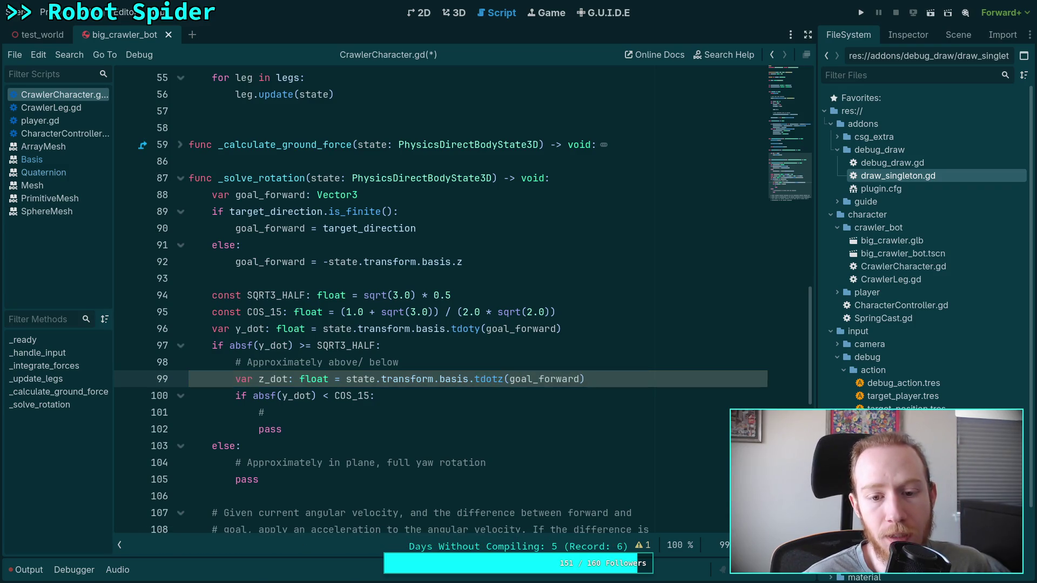
left_click(370, 396)
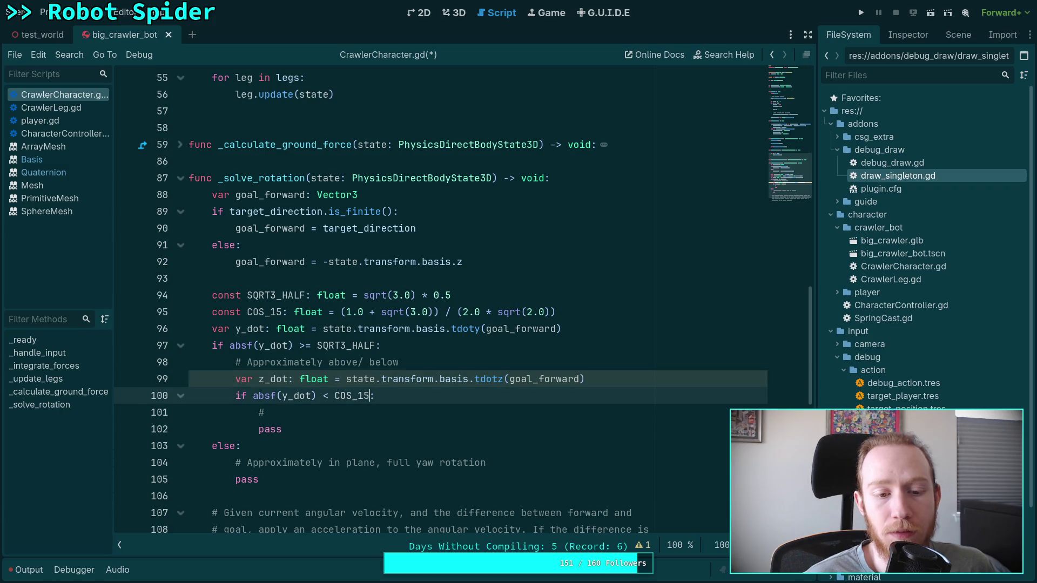
Extend the nested condition to z_dot > 0.0 and absf(y_dot) < COS_15 and draft its comment
left_click(247, 396)
type("z_dot > ")
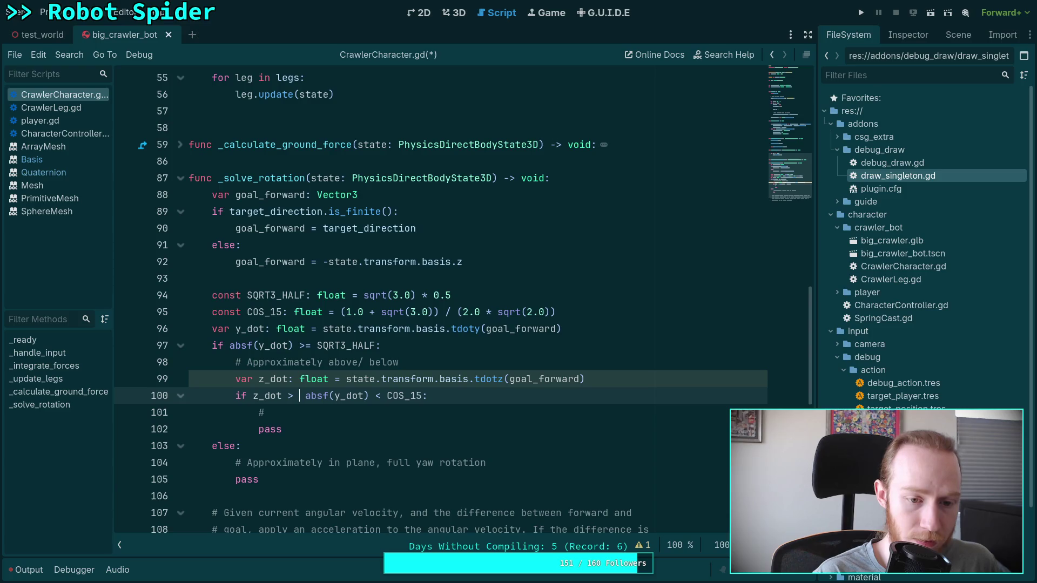
type("0.0 and")
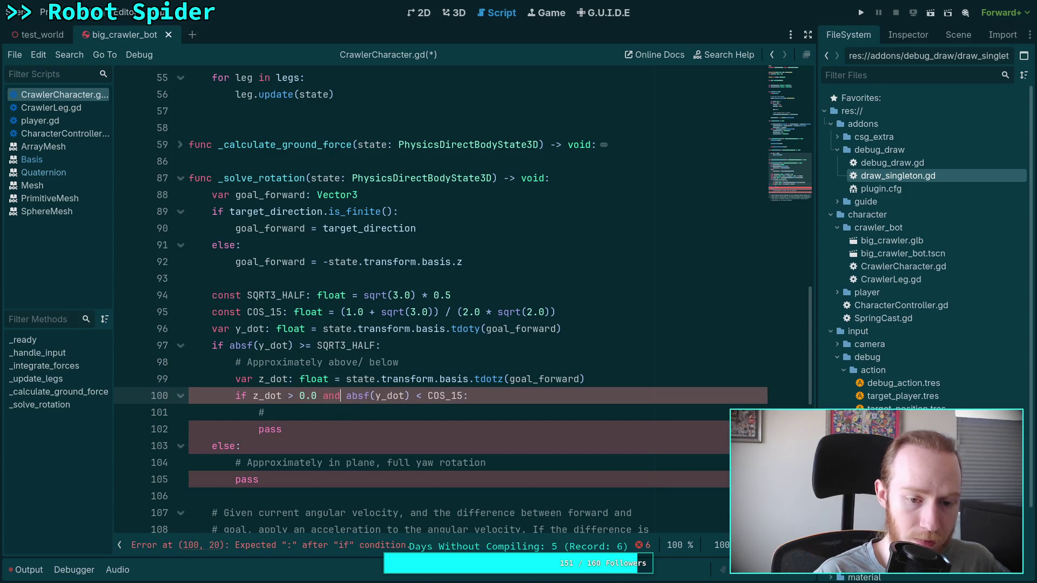
left_click(264, 412)
type("Behind,")
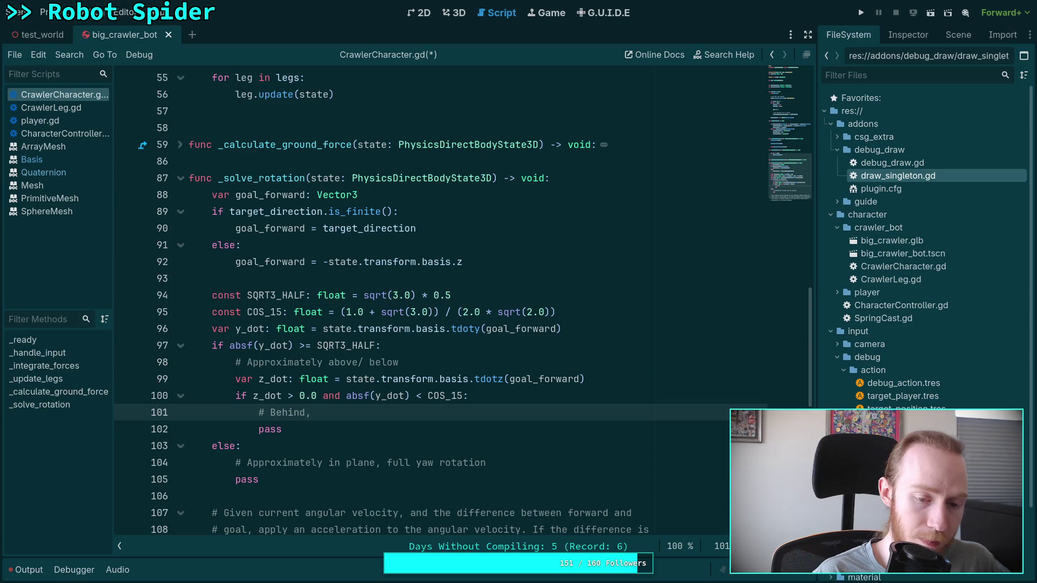
type(" may ")
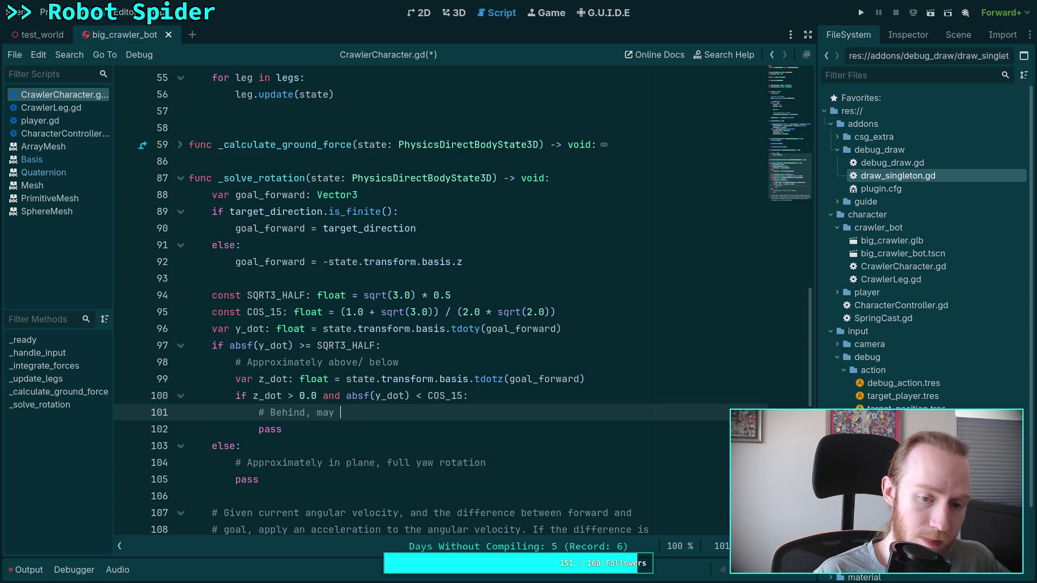
type("do limite")
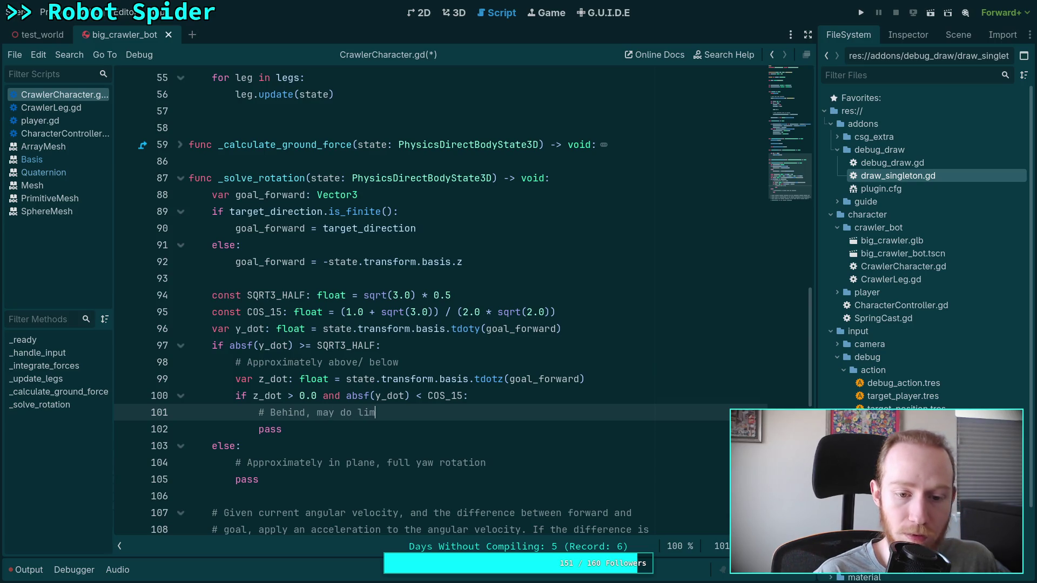
type("d yaw ")
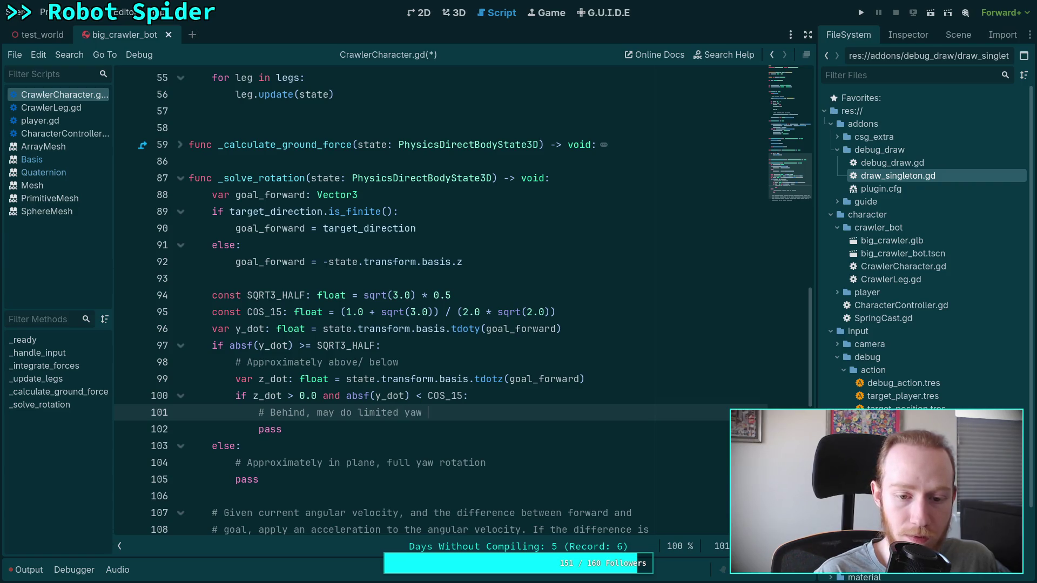
type("rotatio")
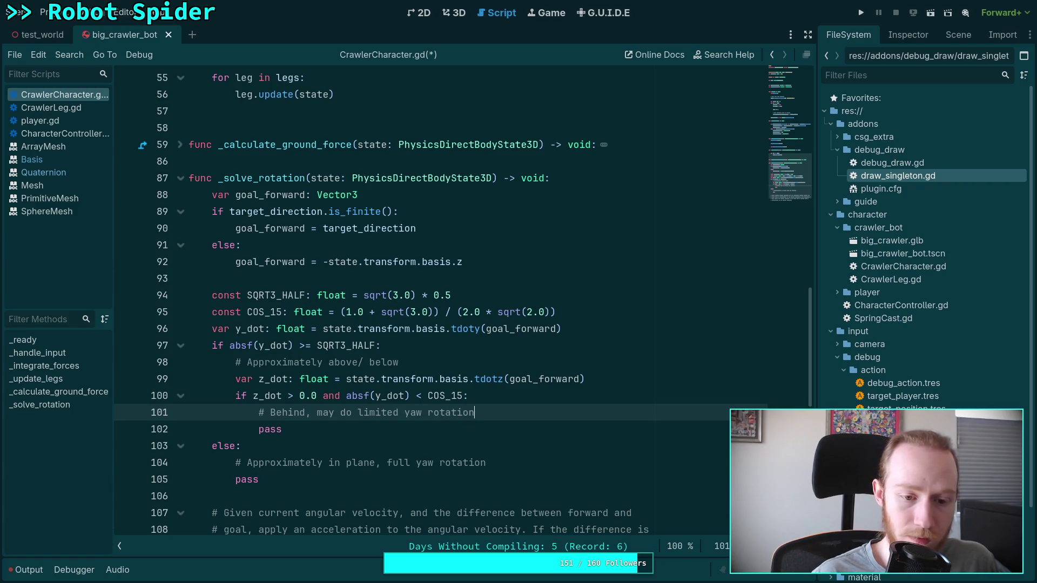
type("n")
left_click(398, 413)
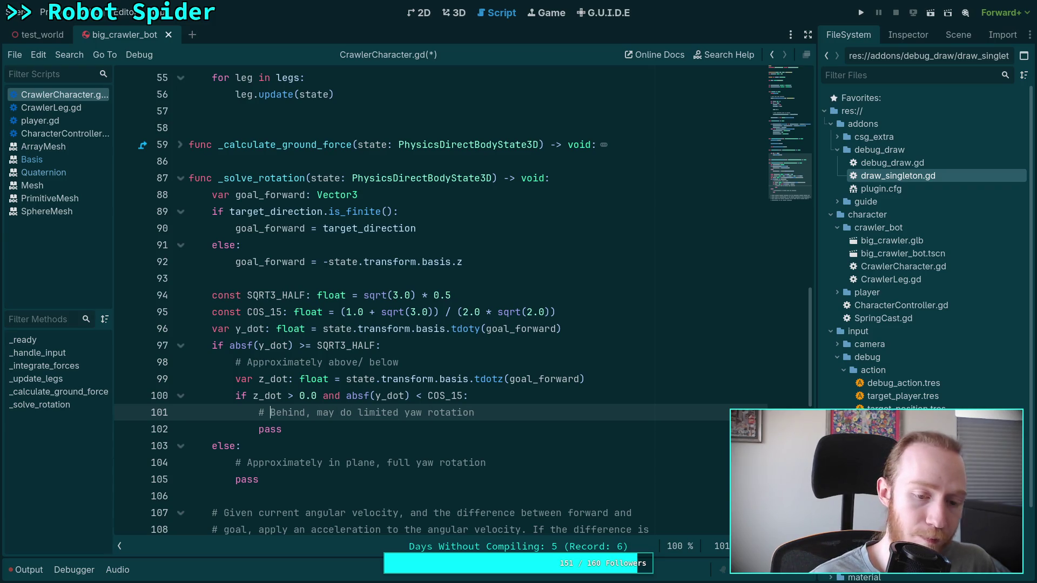
type("Somewhat")
key("Delete")
key("Delete")
type("be")
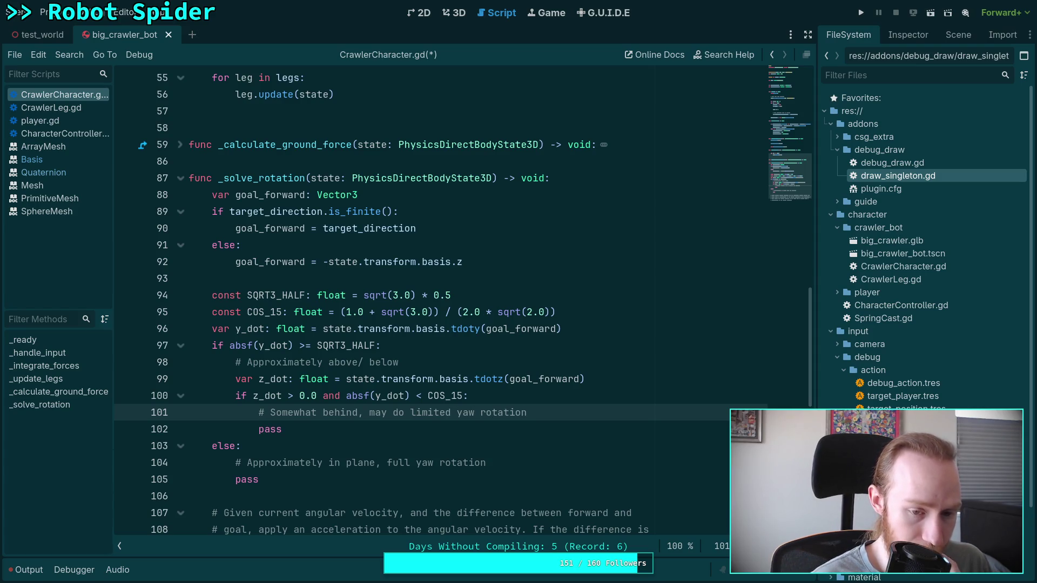
Rewrite the comment as 'Behind and far enough from y axis, check needed rotation' plus a blank line
key("BackSpace")
key("BackSpace")
key("BackSpace")
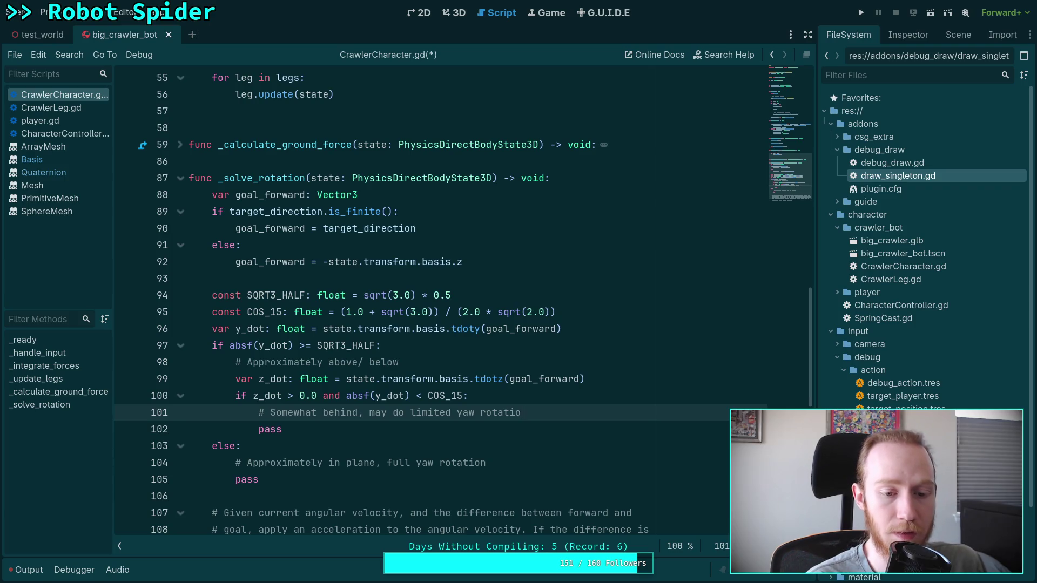
key("BackSpace")
key("BackSpace")
key("BackSpace")
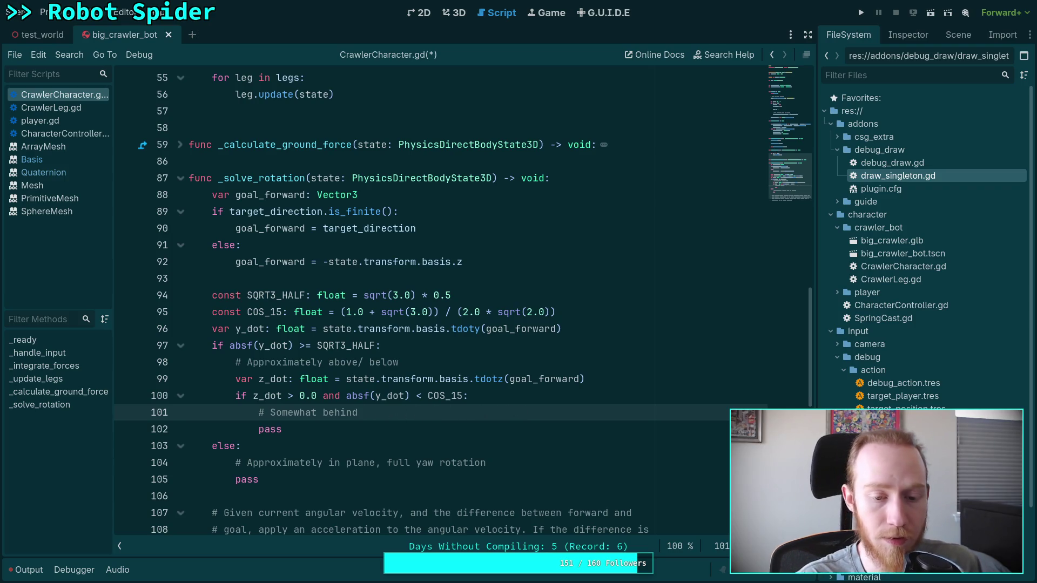
key("BackSpace")
key("BackSpace")
key("BackSpace")
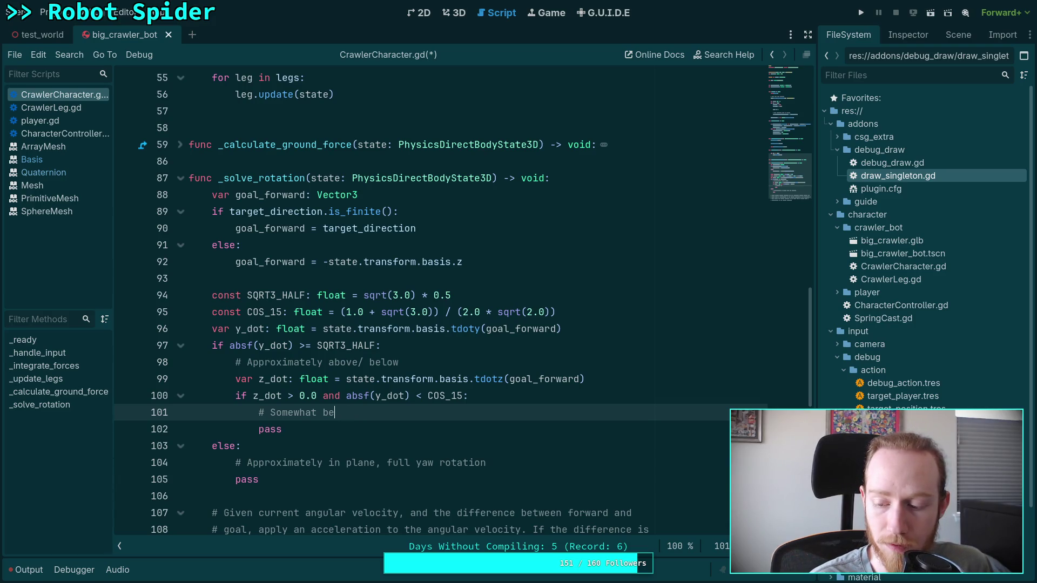
key("BackSpace")
key("BackSpace")
key("BackSpace")
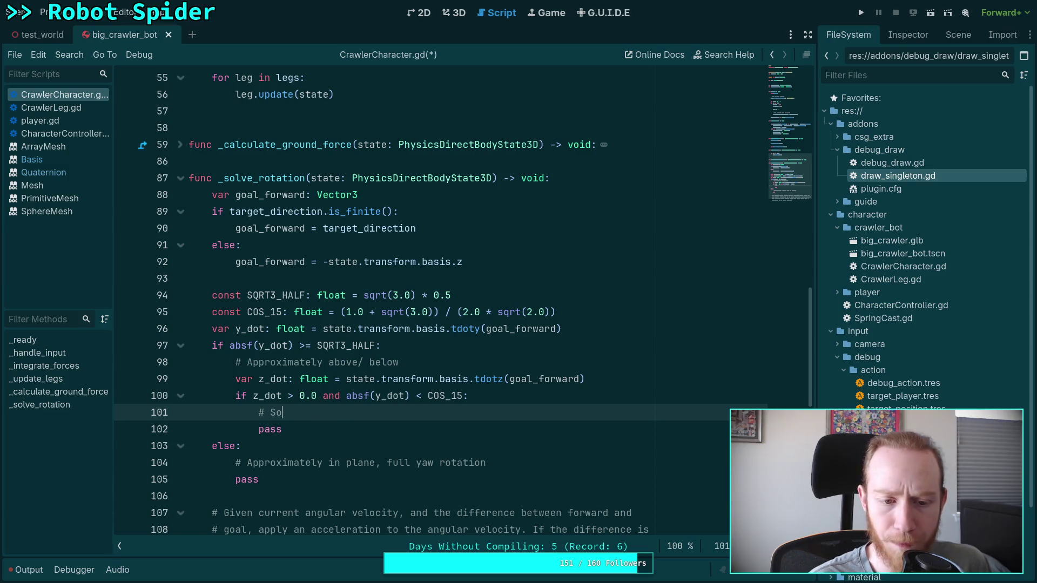
type("Behind and ")
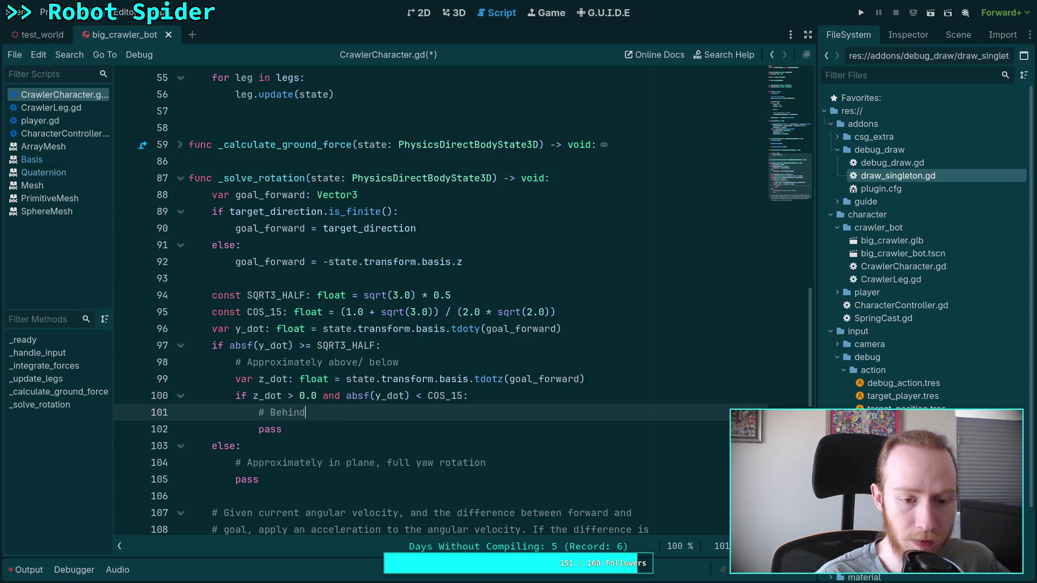
type("far")
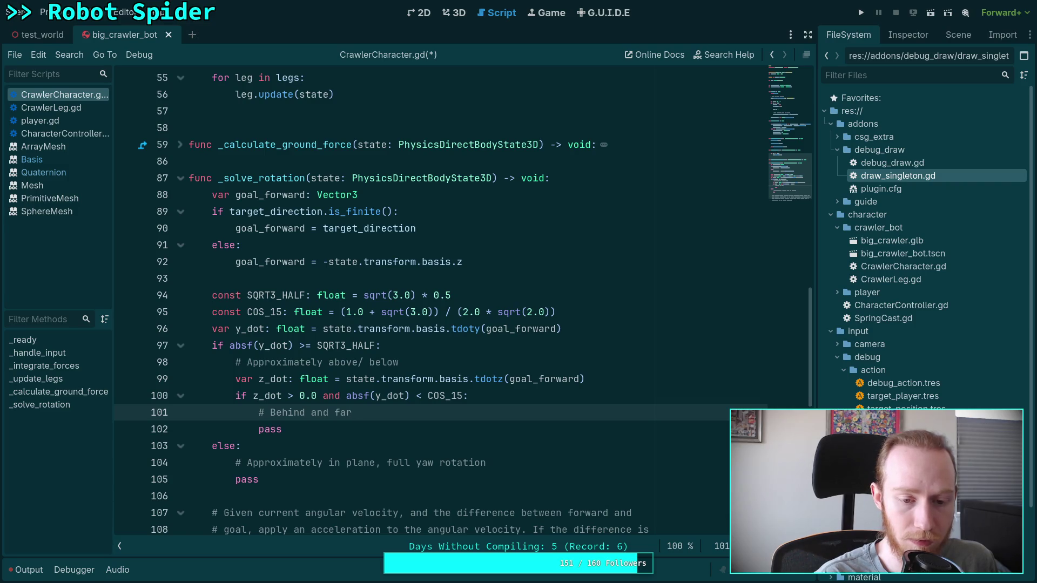
type(" enough fr")
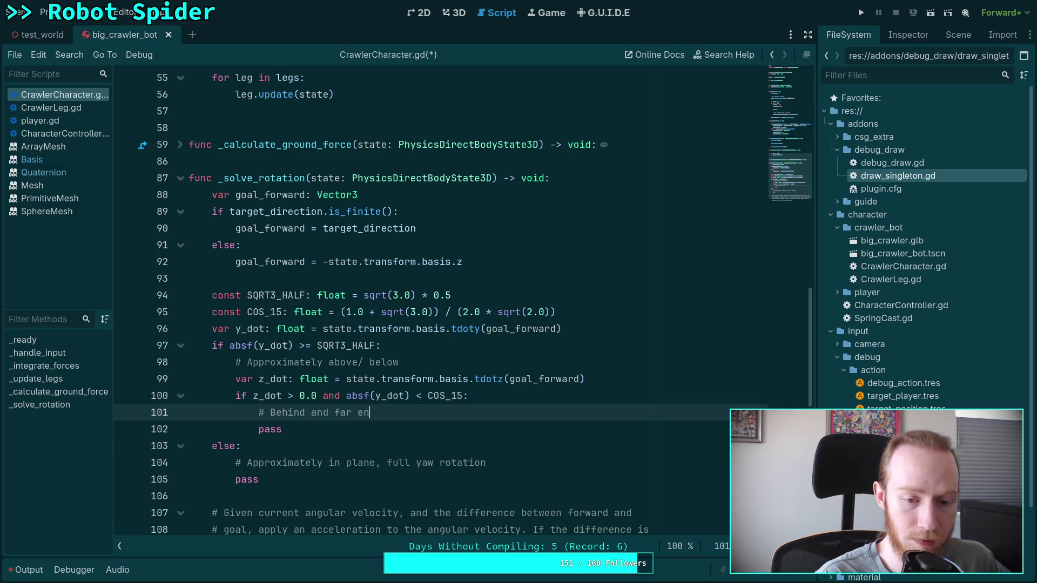
type("om y ")
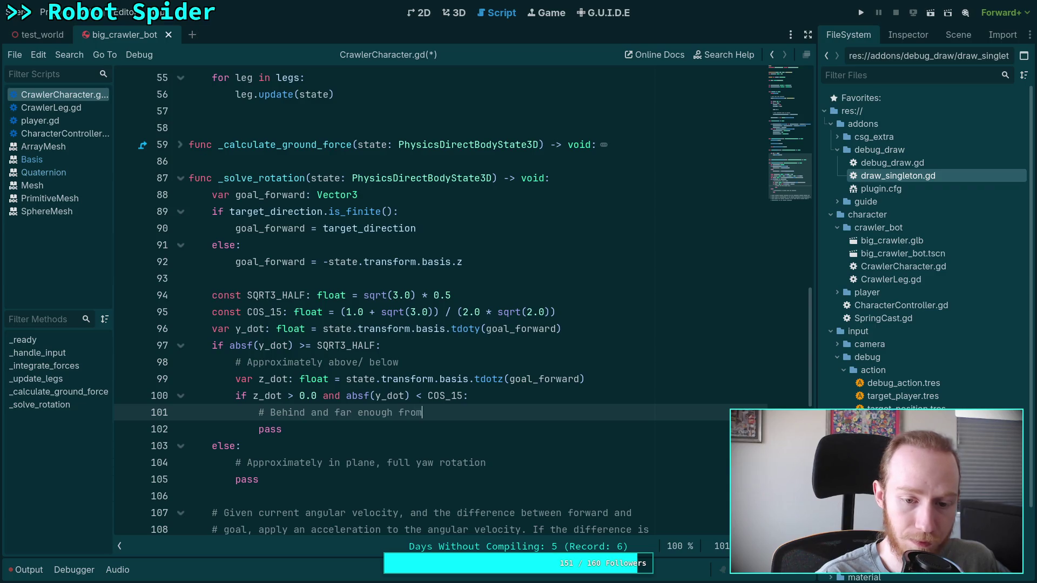
type("axis,")
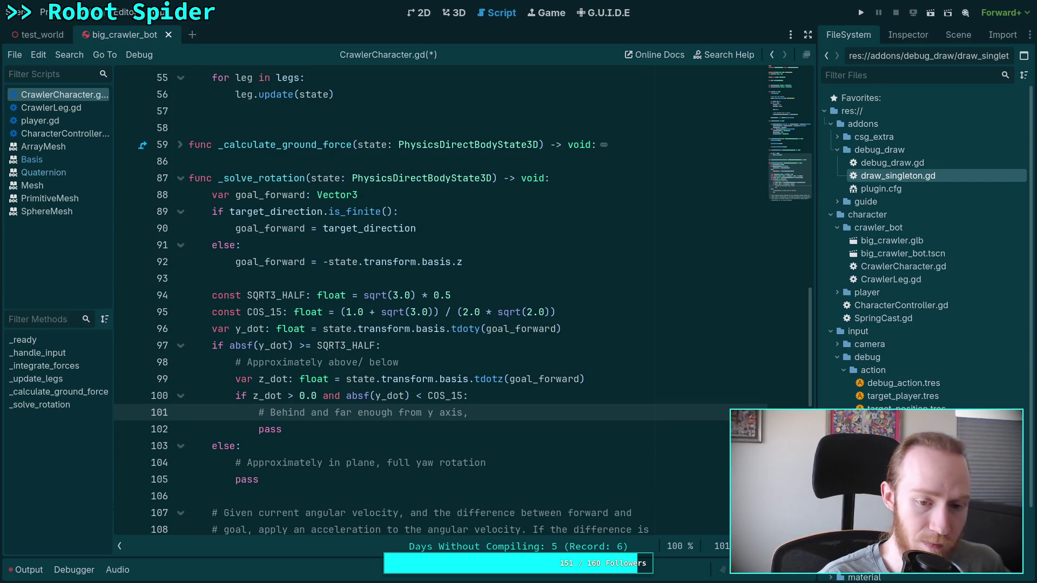
key("BackSpace")
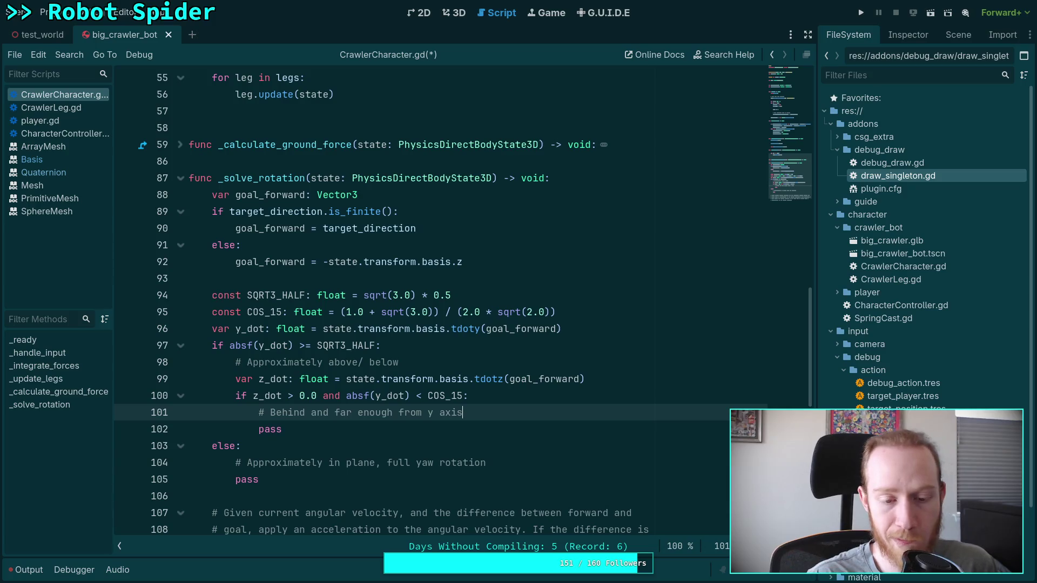
type(", check ")
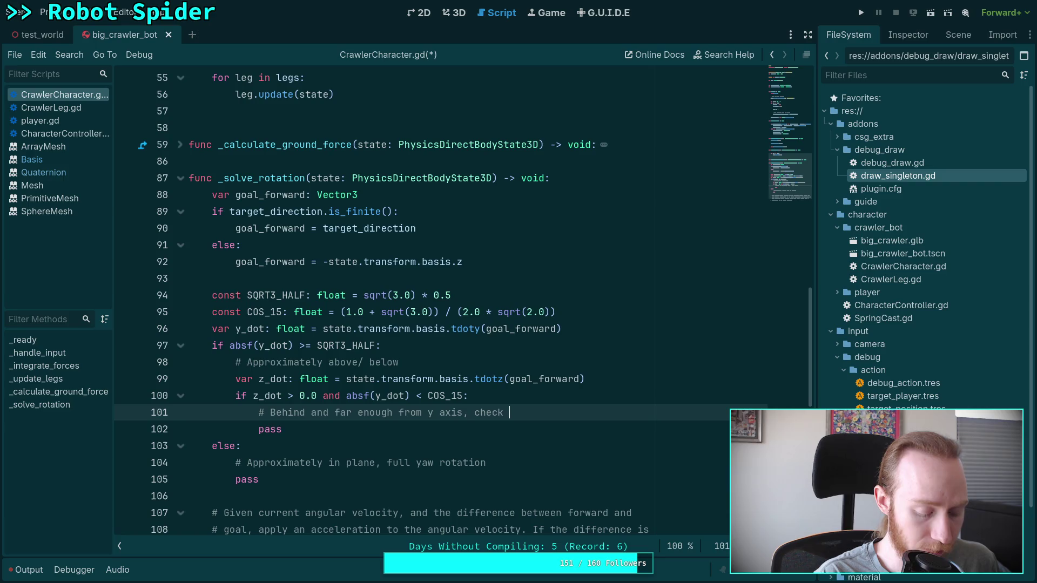
type("needed rotation")
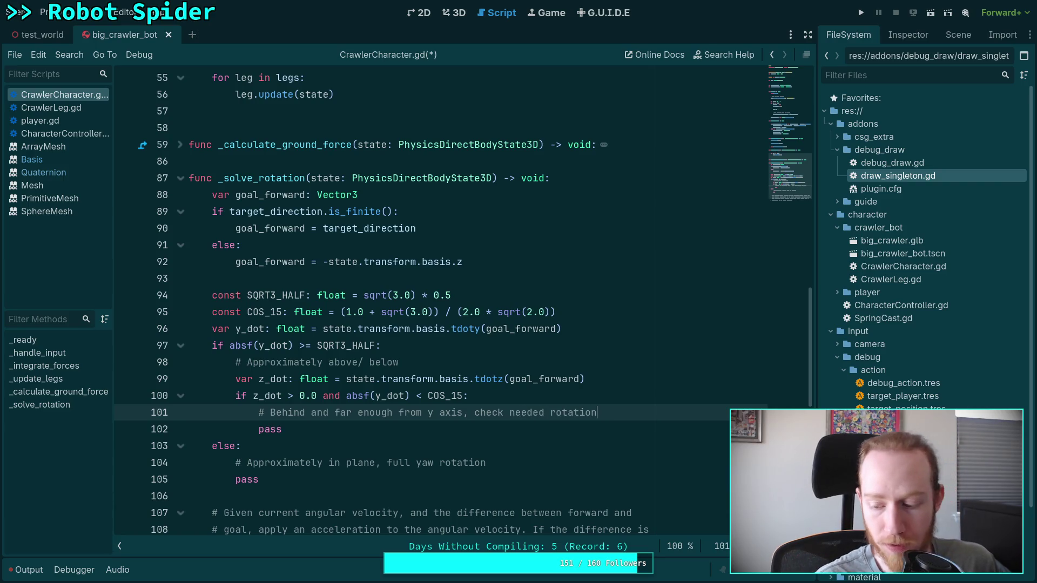
key("Return")
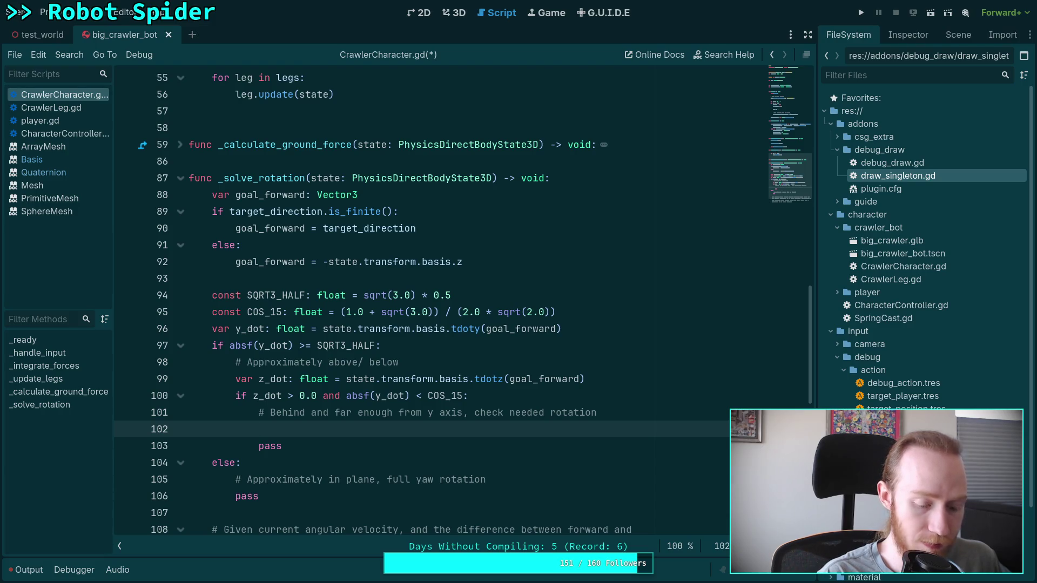
key("alt+Tab")
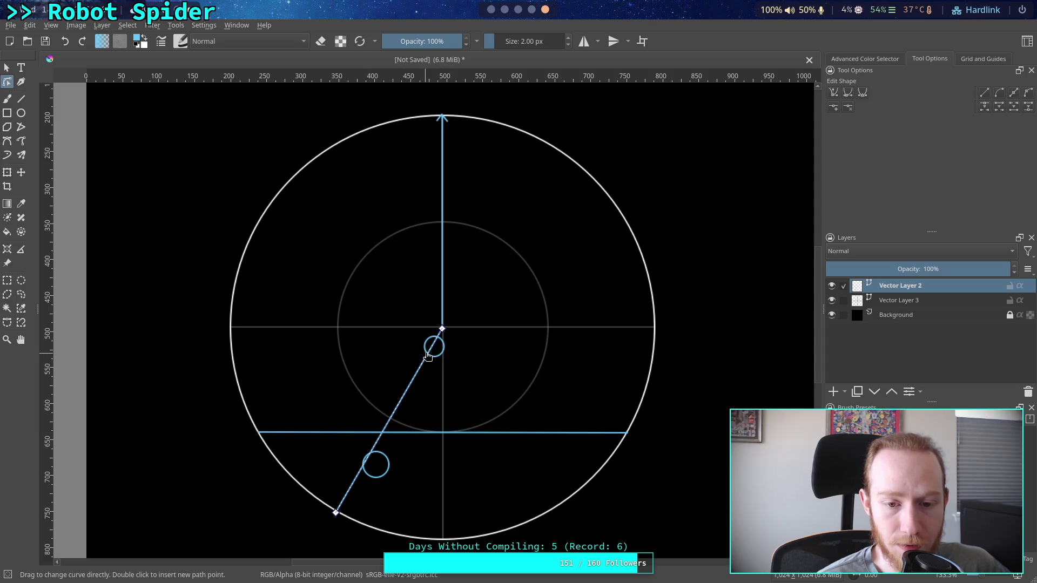
Return from the Krita rotation diagram to CrawlerCharacter.gd in Godot
key("alt+Tab")
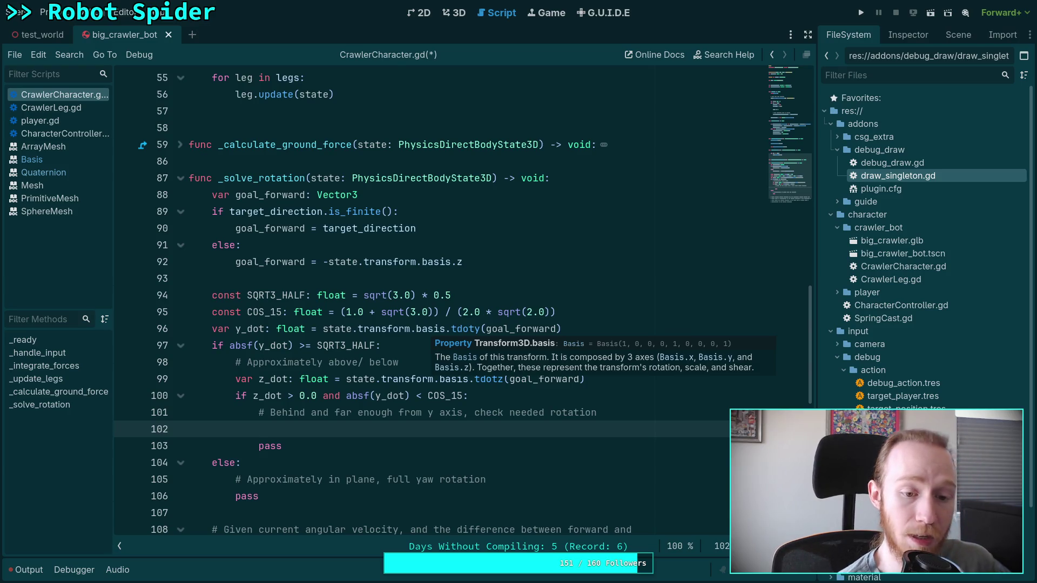
Declare var lateral_direction: Vector3 = goal_forward.slide(state.transform.basis.y) on line 102
type("var")
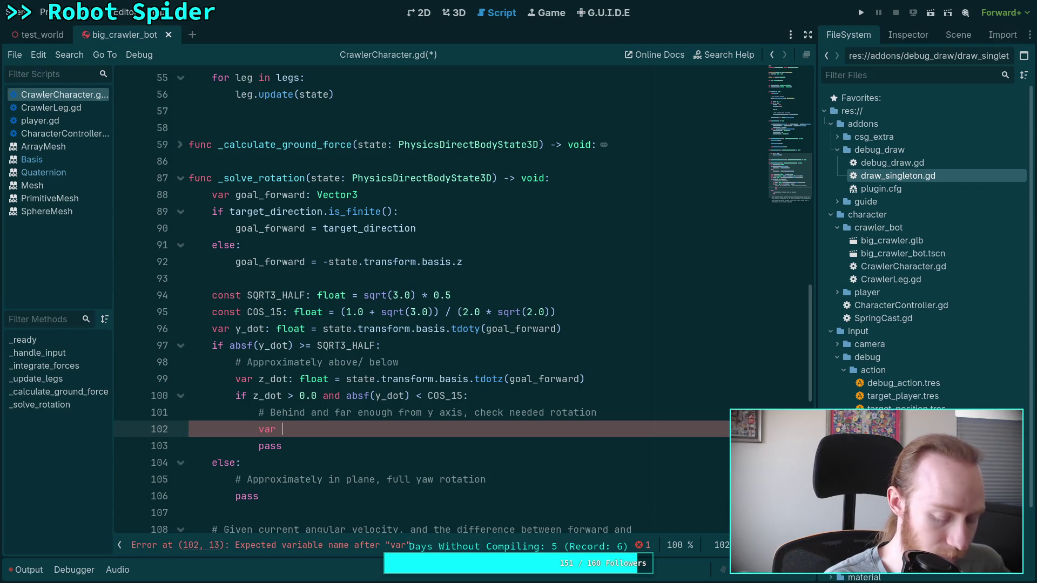
type("ya")
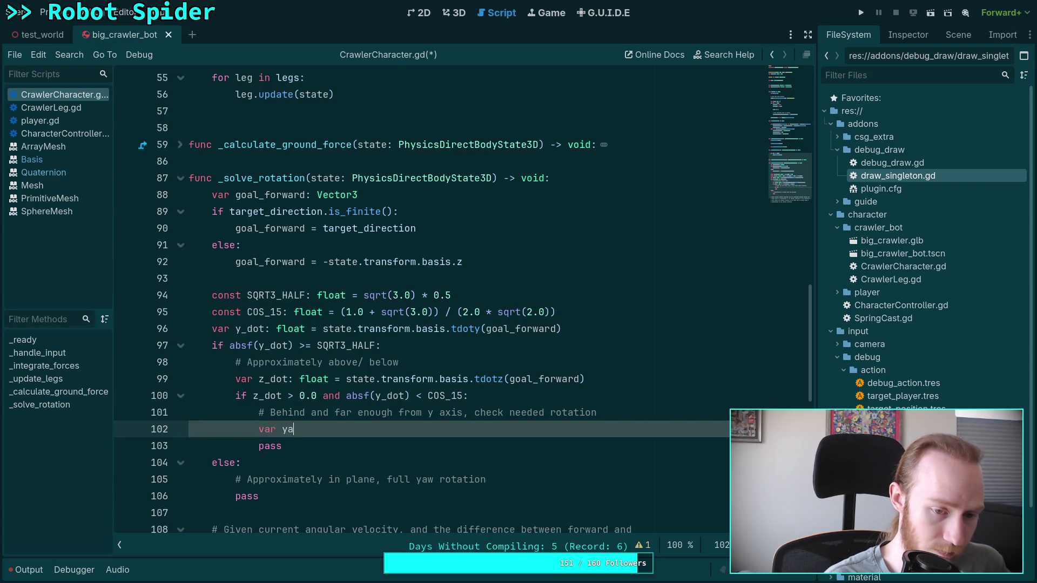
key("BackSpace")
key("BackSpace")
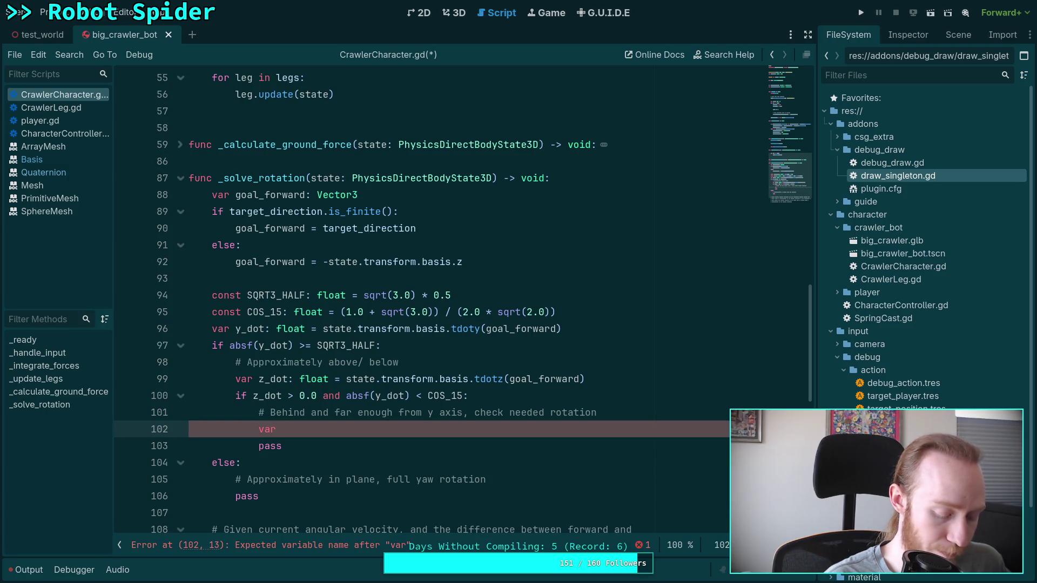
type("lateral_")
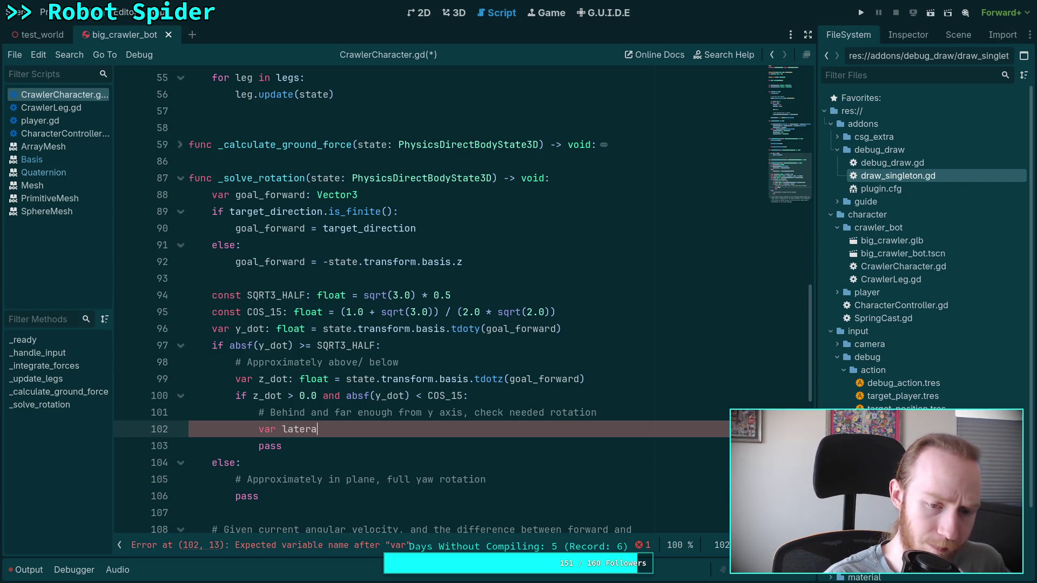
type("vector:")
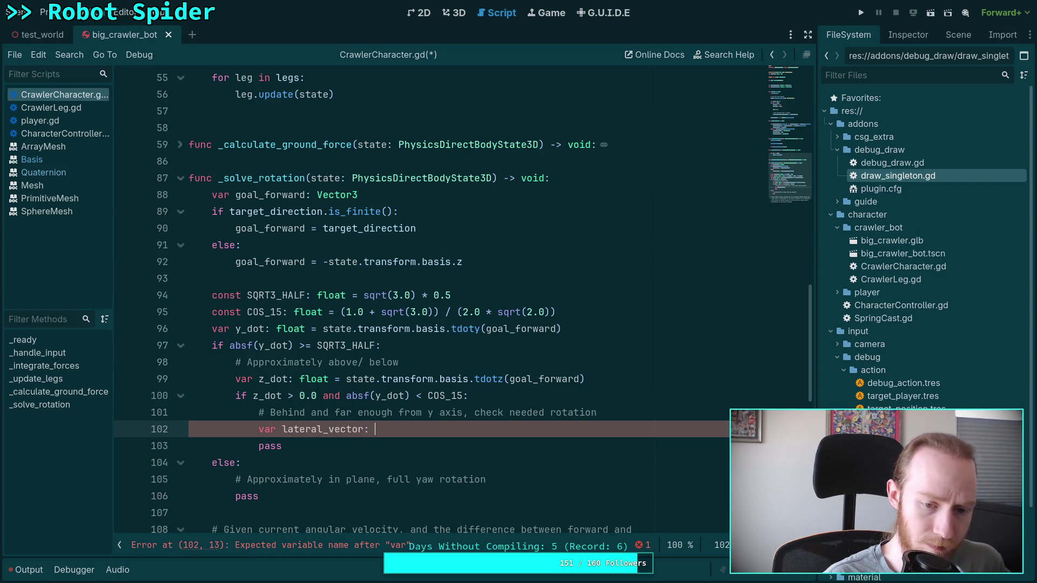
key("BackSpace")
key("BackSpace")
key("BackSpace")
type("direction")
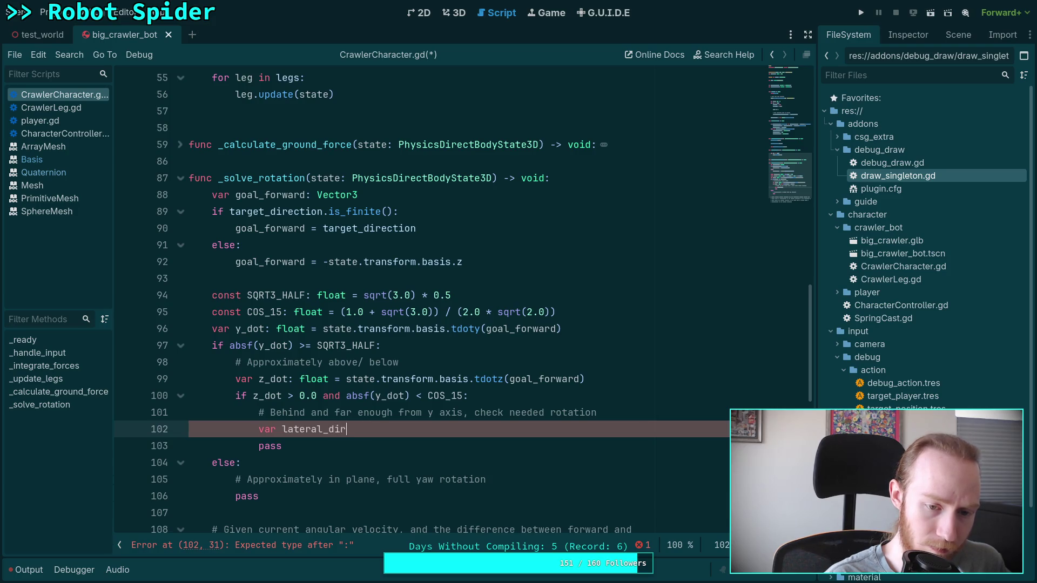
type(": Vector3 =")
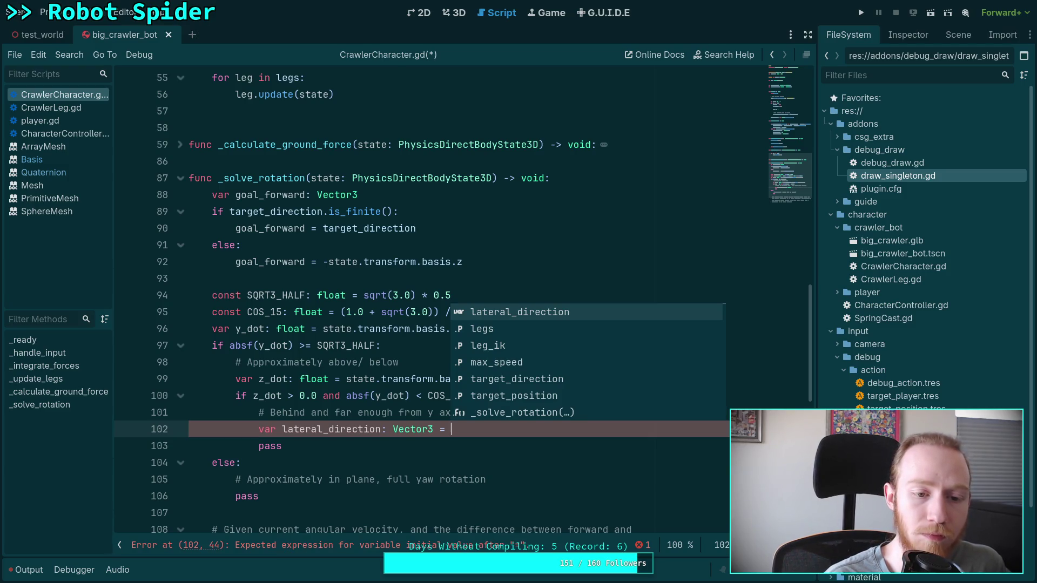
type("goa")
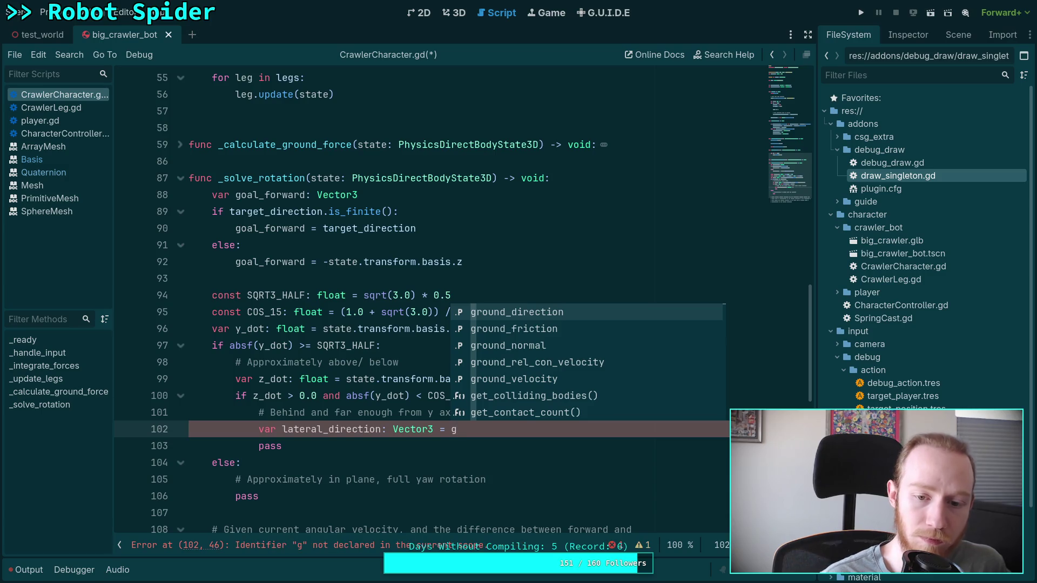
type("l_")
key("Return")
type(".slid")
key("Return")
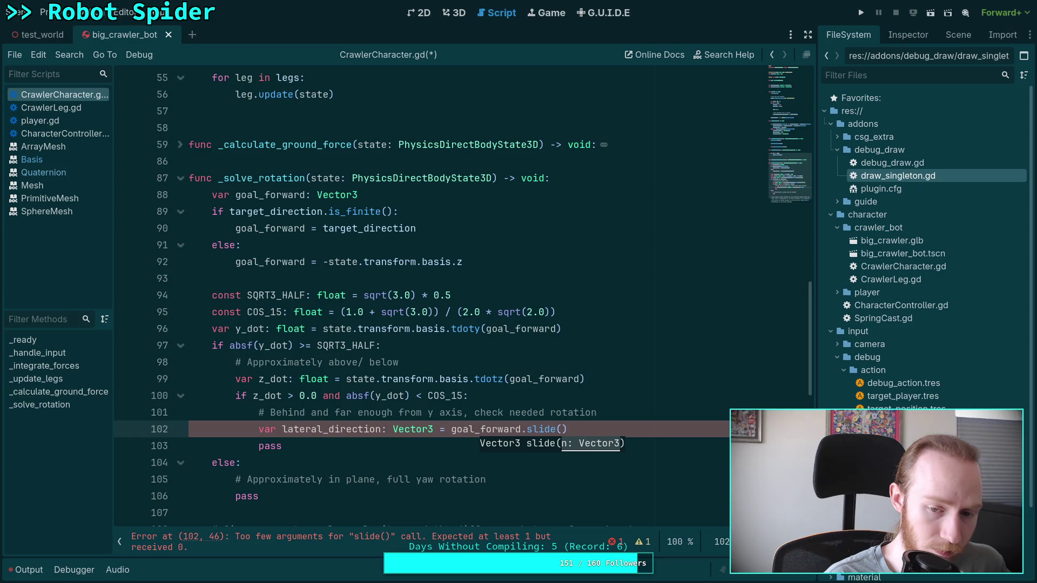
type("state.tr")
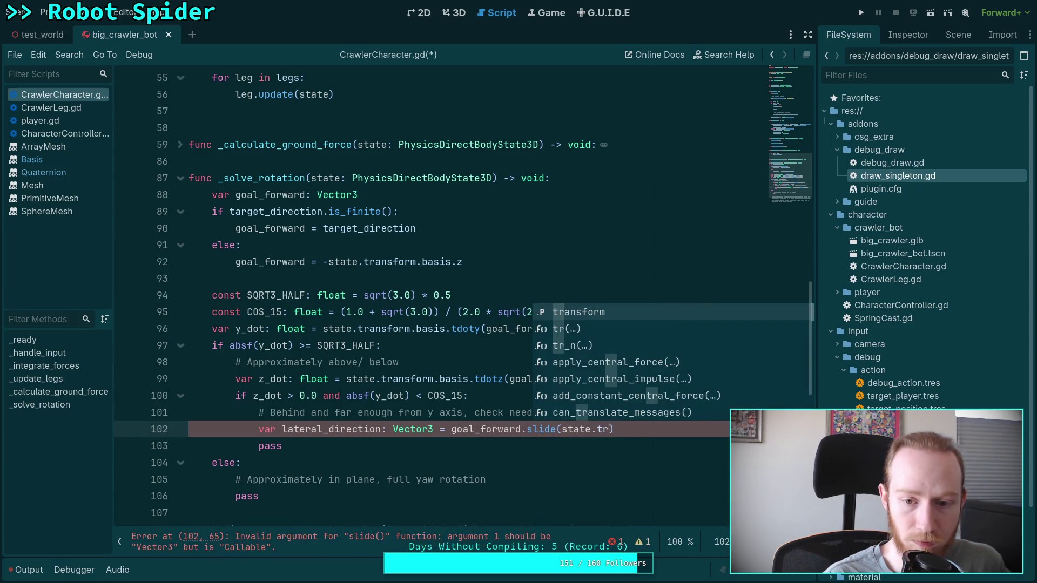
key("Return")
type(".basi")
Remove the pass placeholder below line 102, leaving a blank line
key("End")
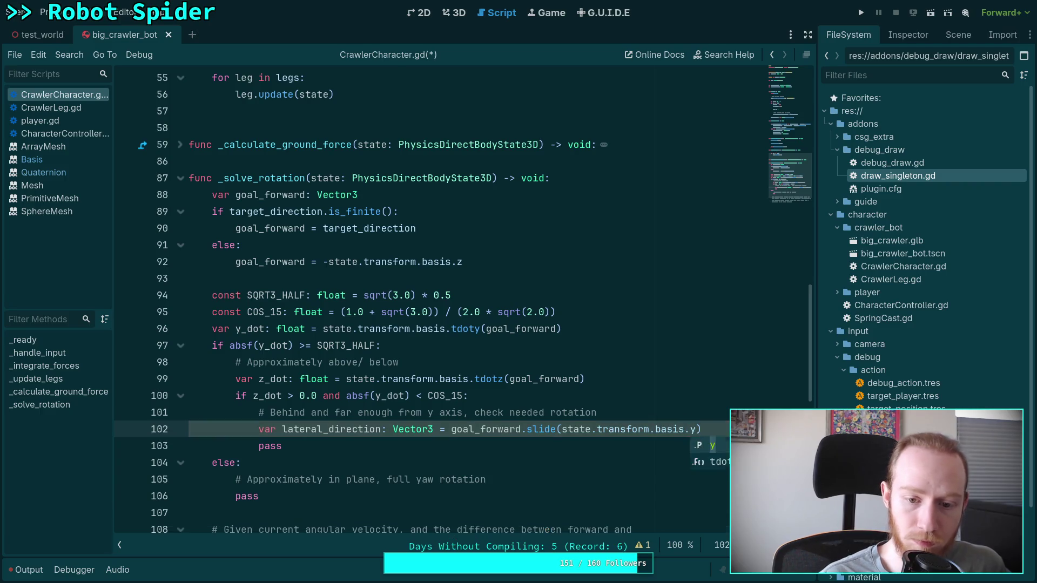
key("Return")
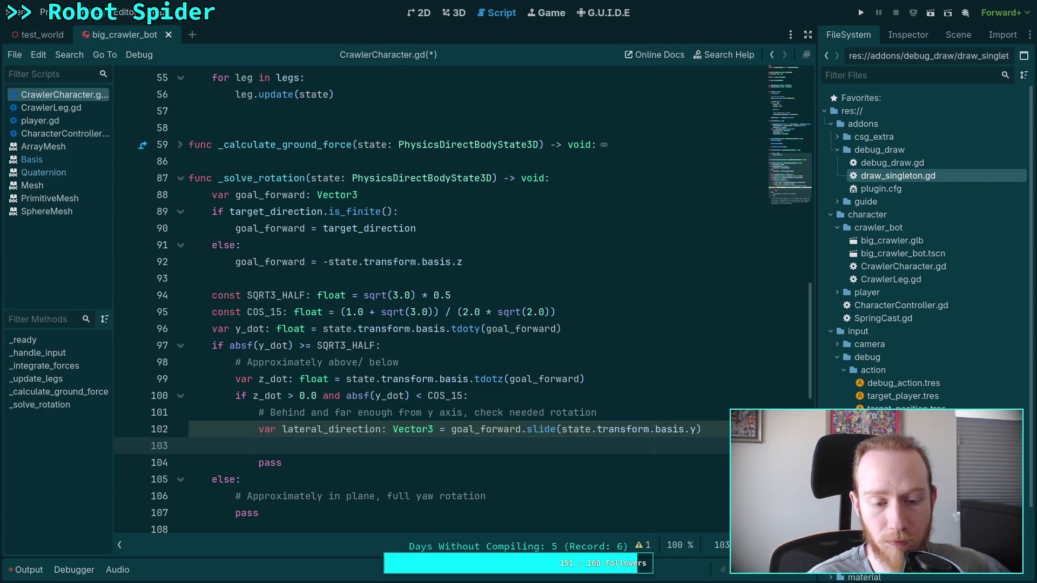
key("Down")
key("End")
key("shift+Up")
key("BackSpace")
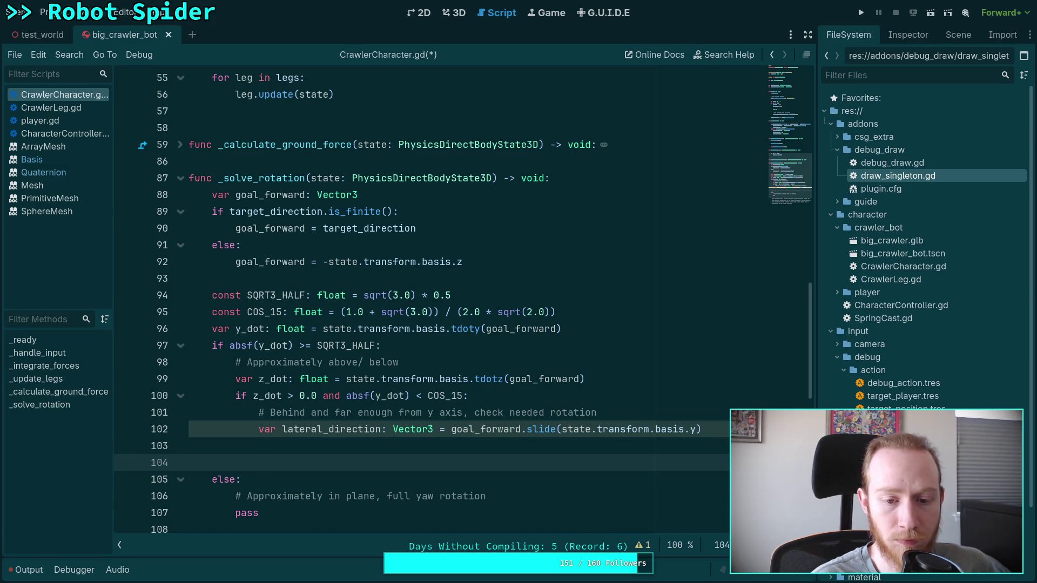
Add line 104: z_dot = state.transform.basis.tdotz(lateral_direction)
key("Return")
scroll(564, 434, "down", 1)
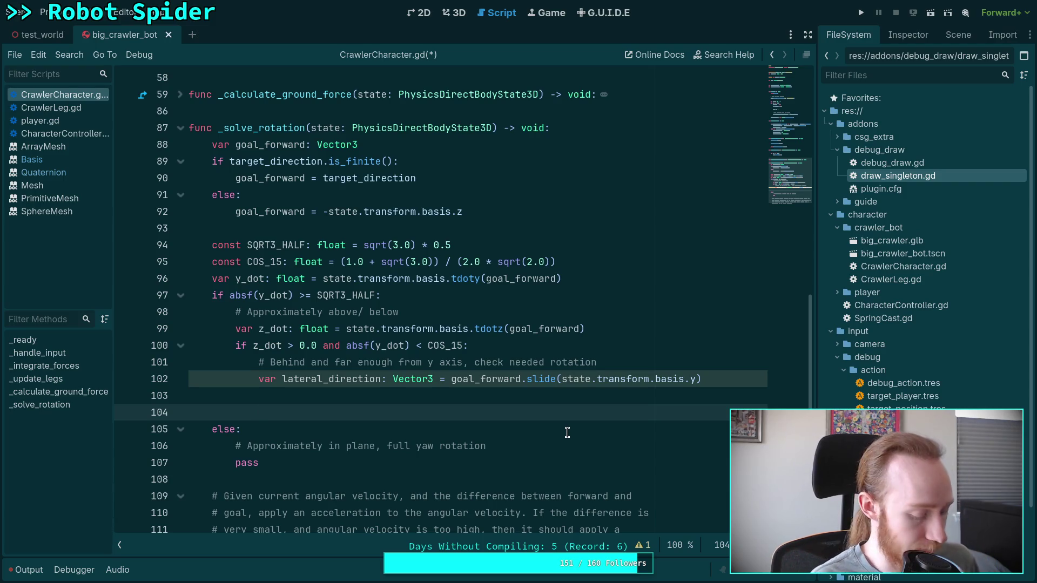
type("z_dot ")
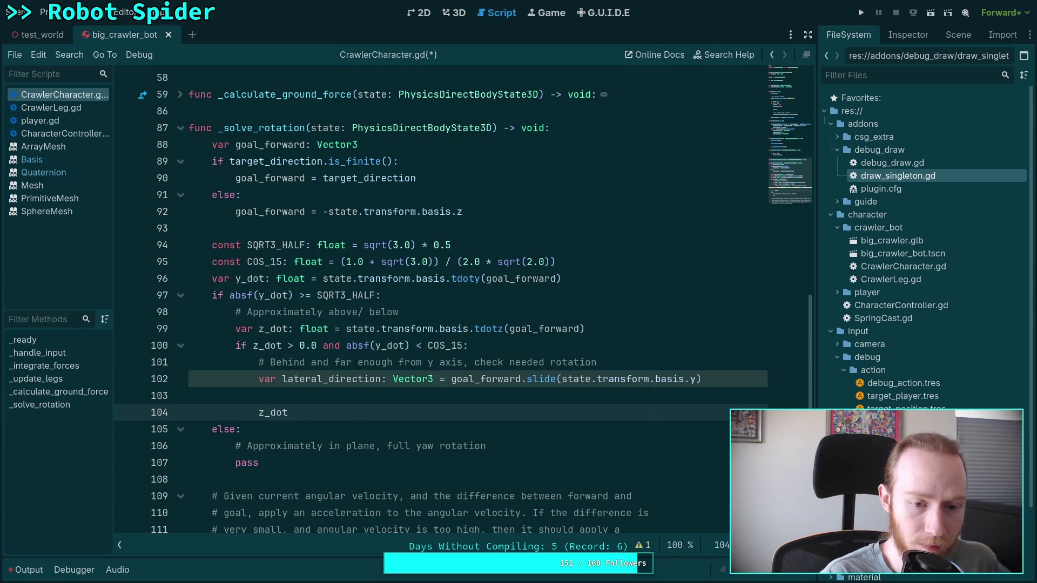
type("= ")
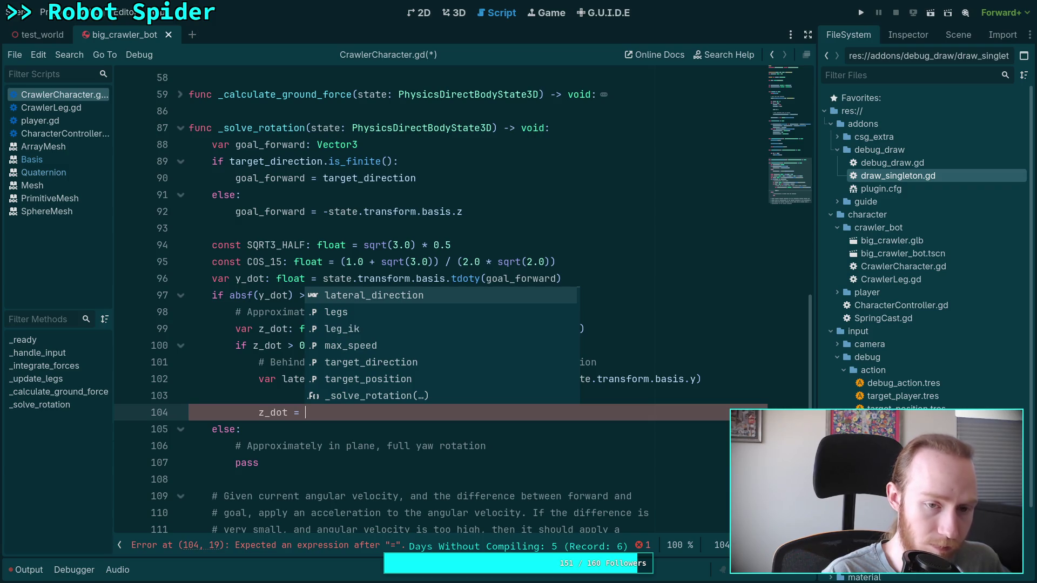
type("state.transform.basis.to")
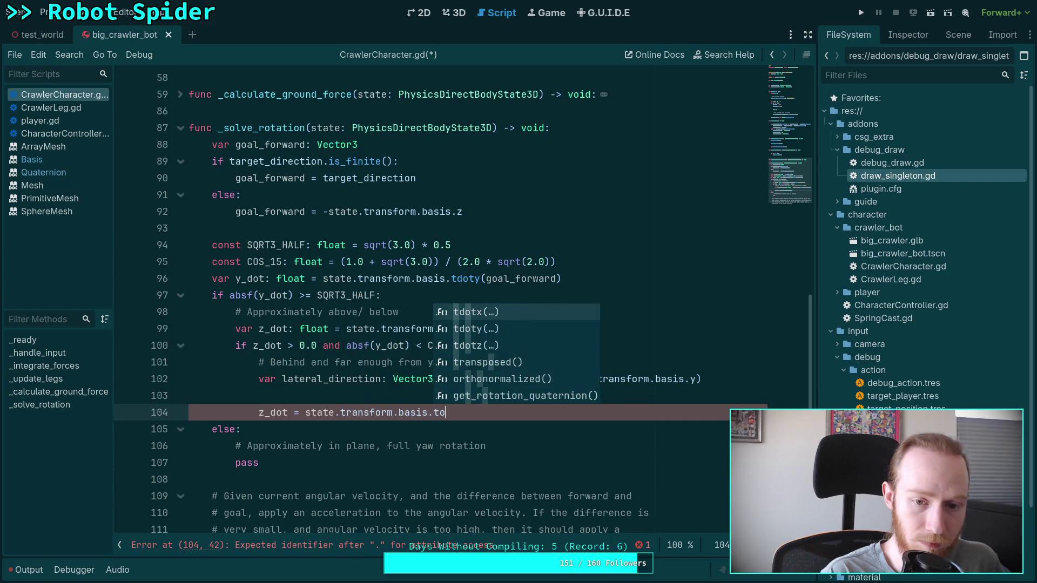
key("Down")
key("Down")
key("Return")
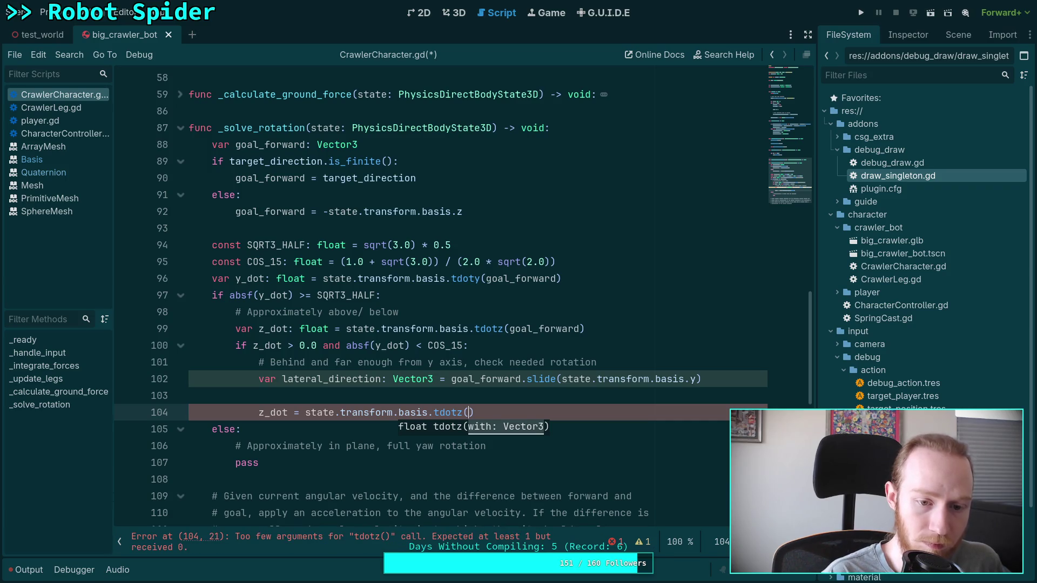
type("lat")
key("Return")
Append .normalized() to line 102, then bring up the unit-circle reference in the browser
left_click(734, 378)
type(".normalized()")
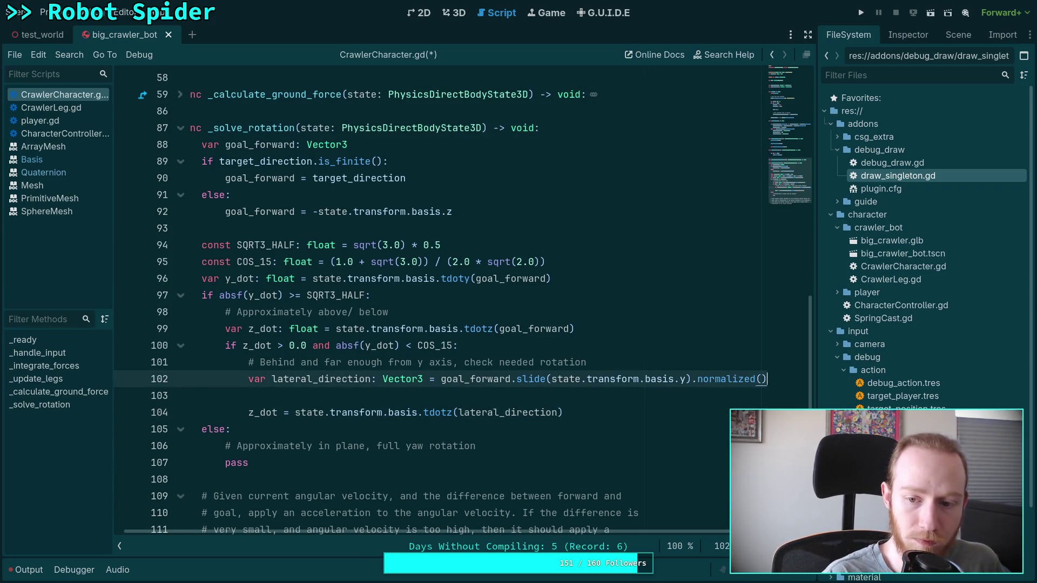
left_click(563, 412)
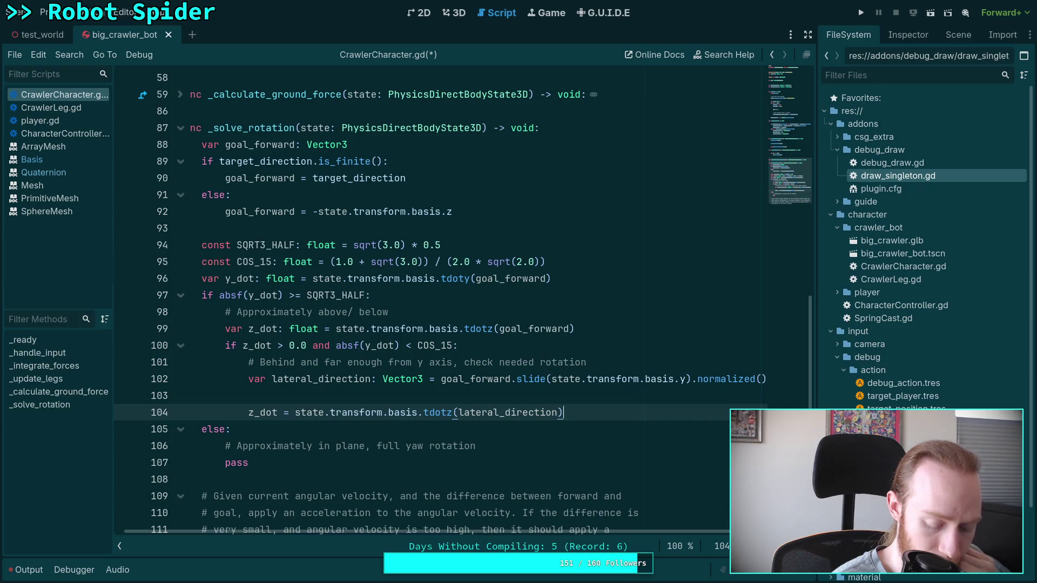
mouse_move(727, 379)
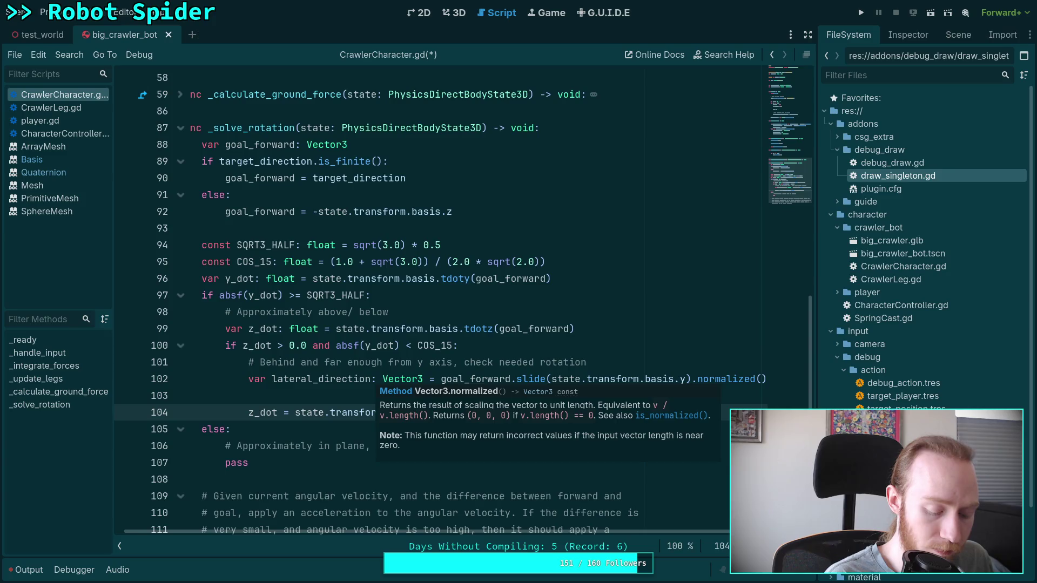
key("super+4")
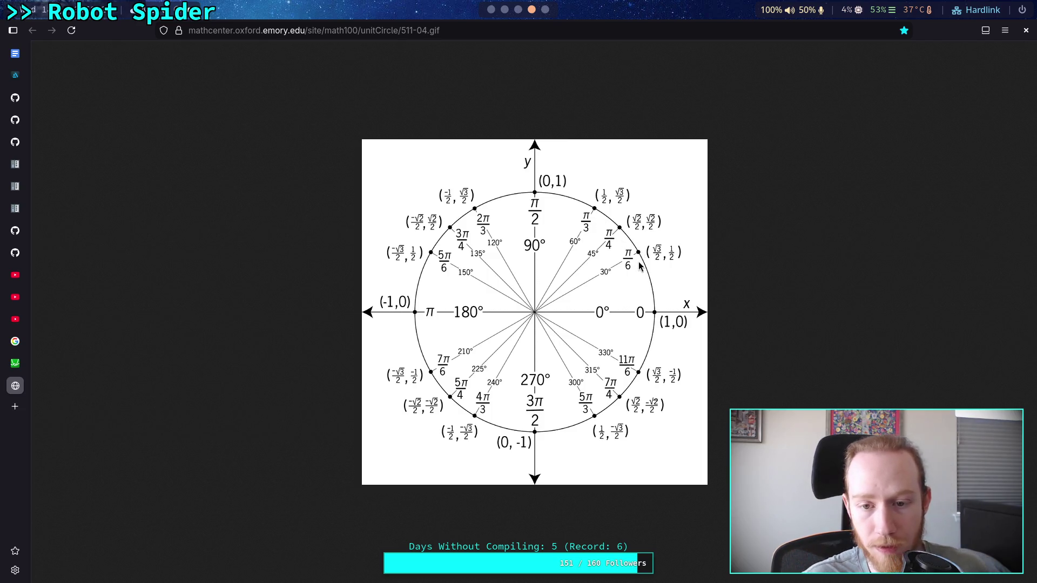
Return from the unit-circle image to the Godot CrawlerCharacter.gd script
key("alt+Tab")
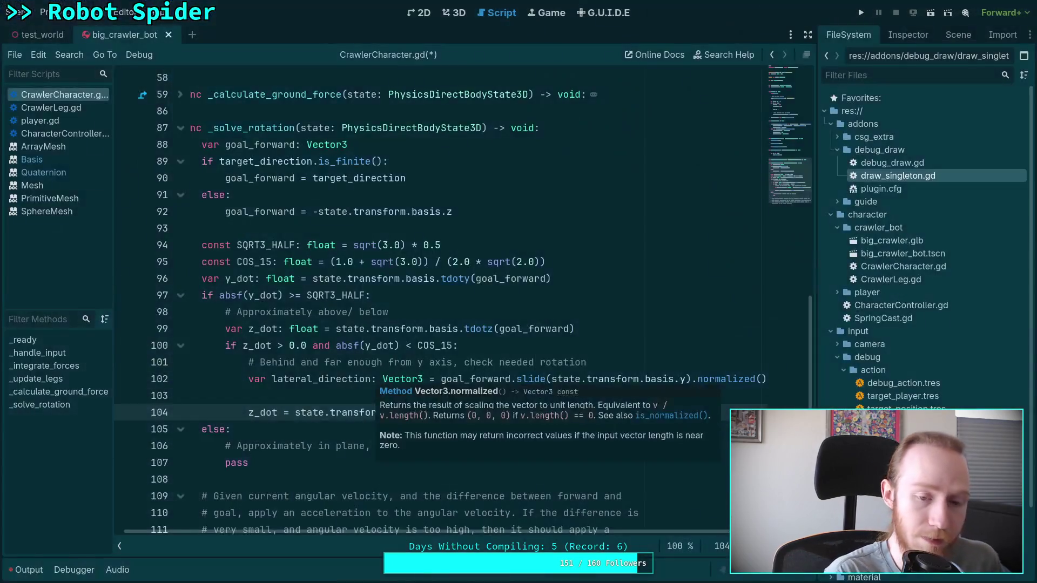
Add an if z_dot < 0.5 block containing the comment '# Compute new yaw as perpendicular to lateral vector'
key("Return")
type("if ")
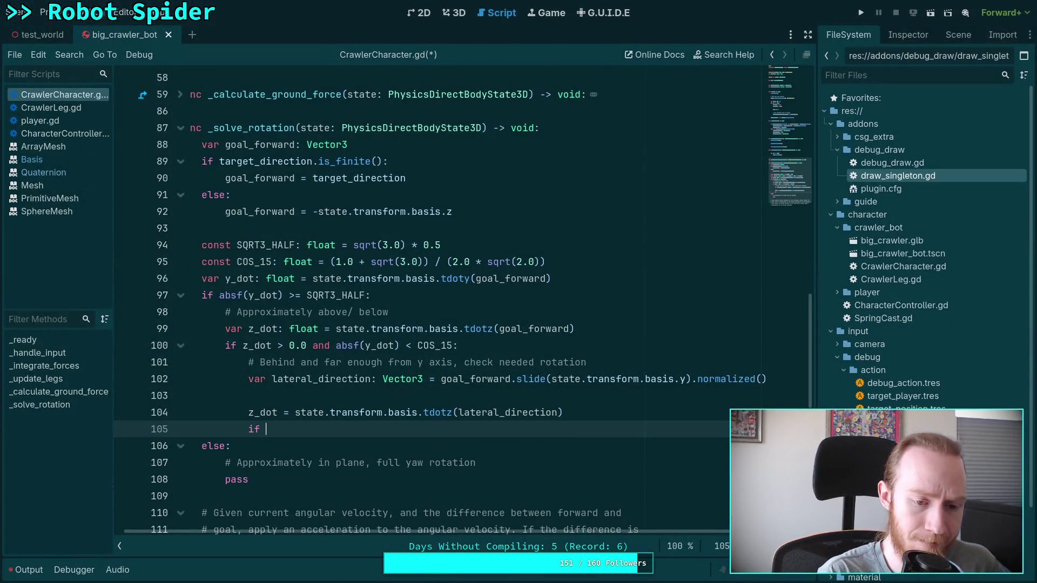
type("z_dot")
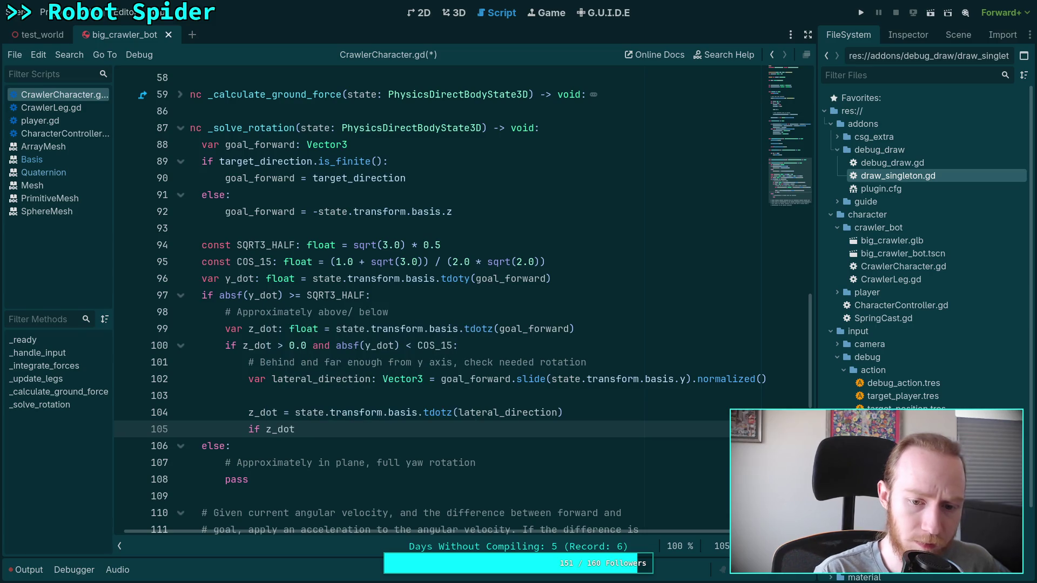
type(" < 0.0")
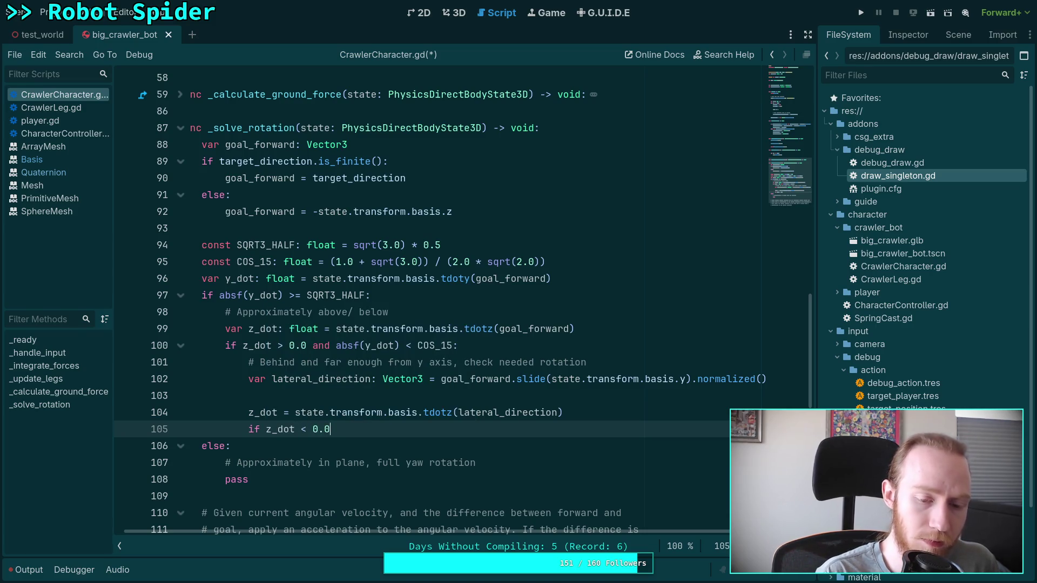
type("5:")
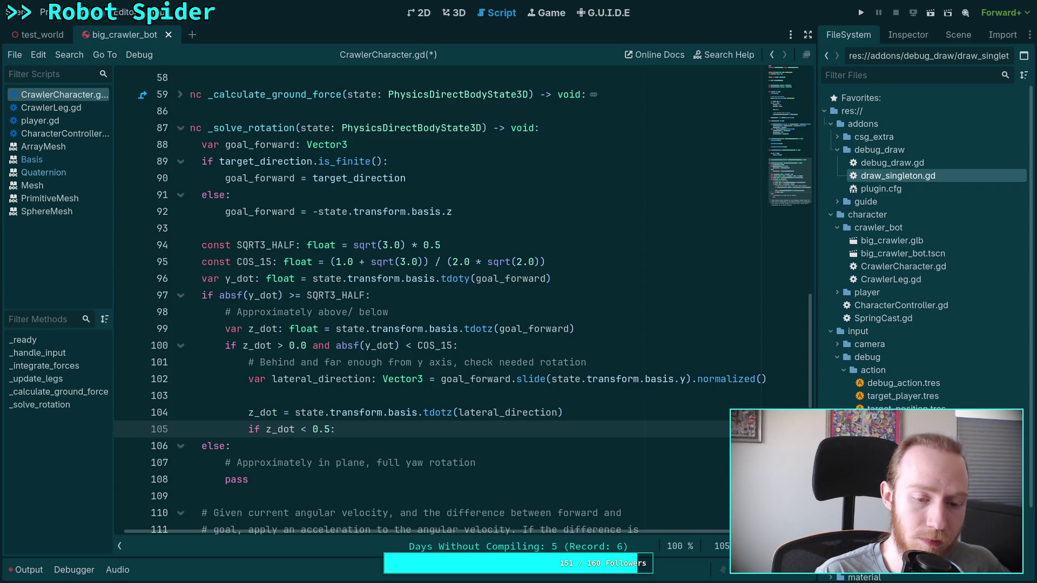
key("Return")
type("#")
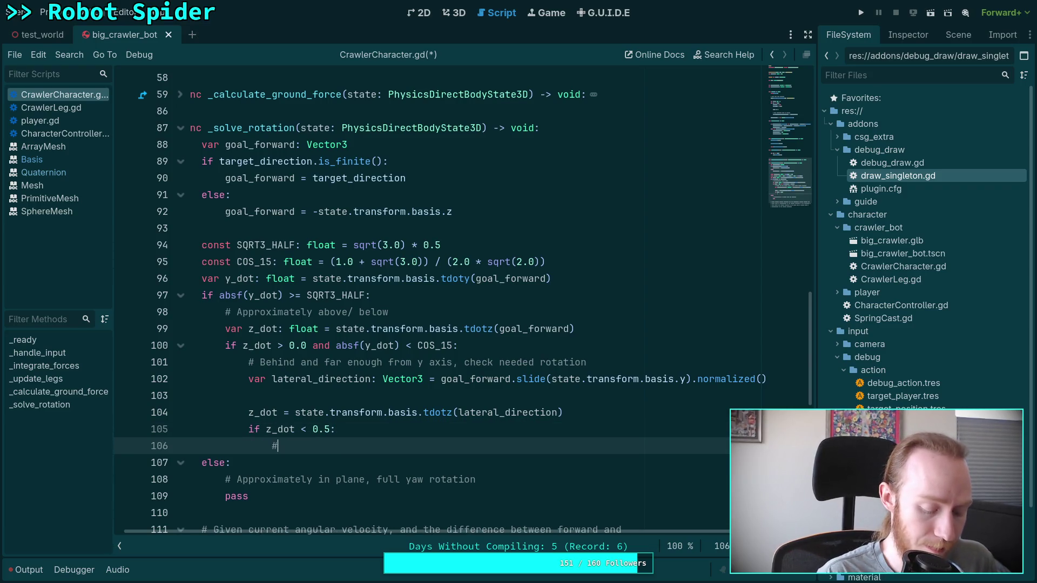
type(" Compute new yaw as")
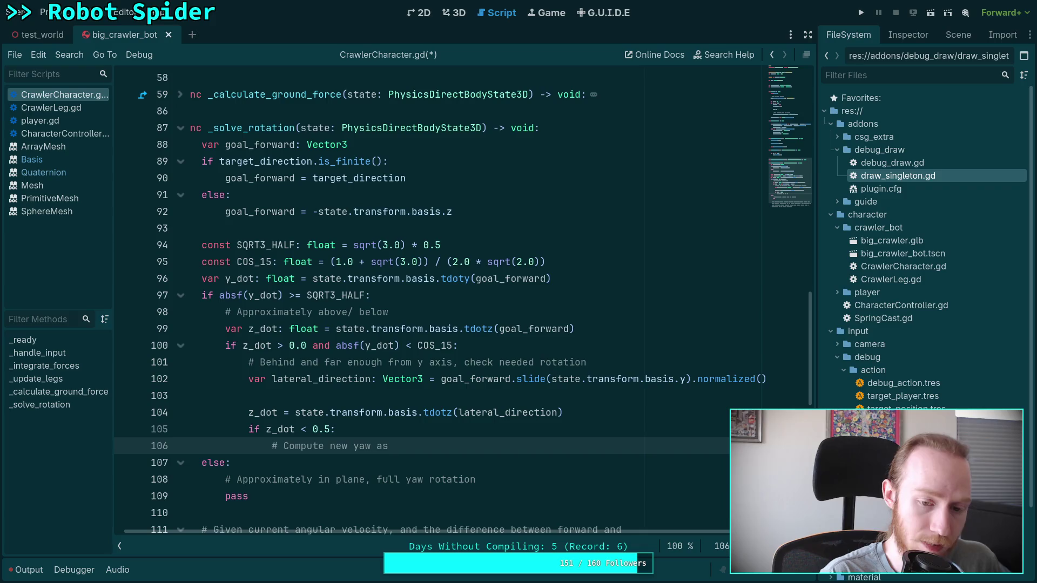
type(" perpendicular to ")
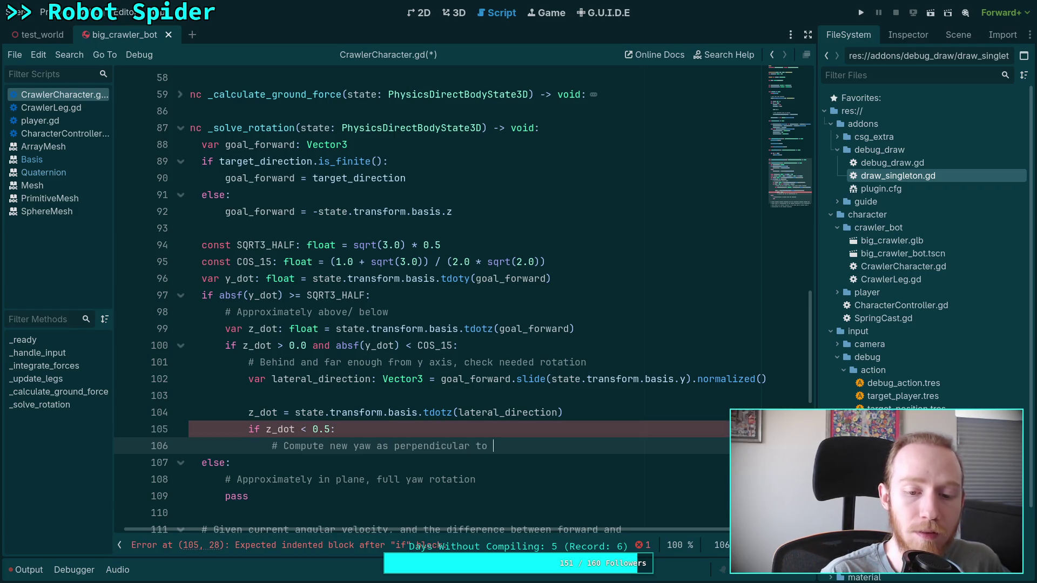
type("lateral ")
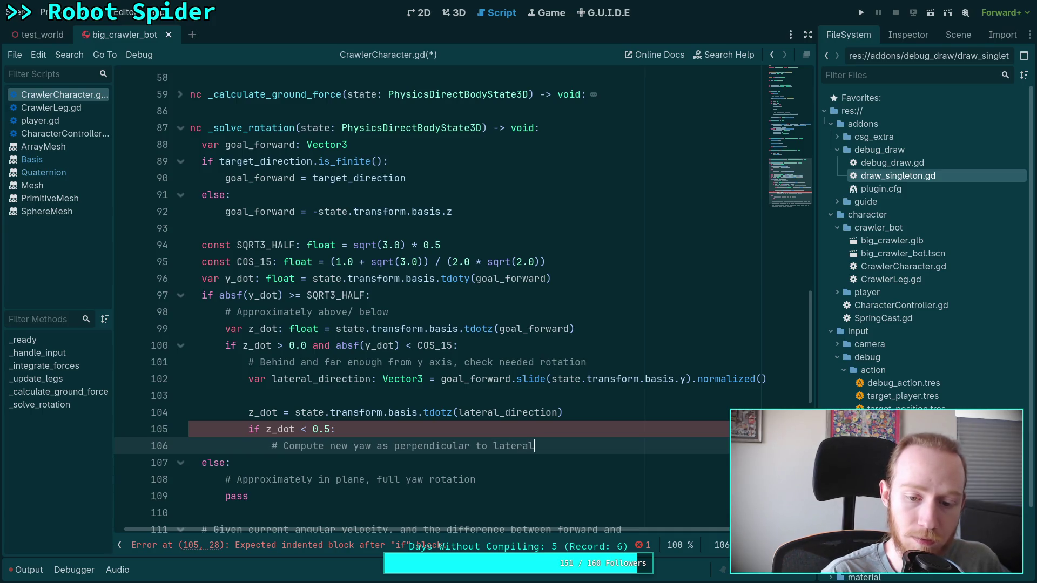
type("vector")
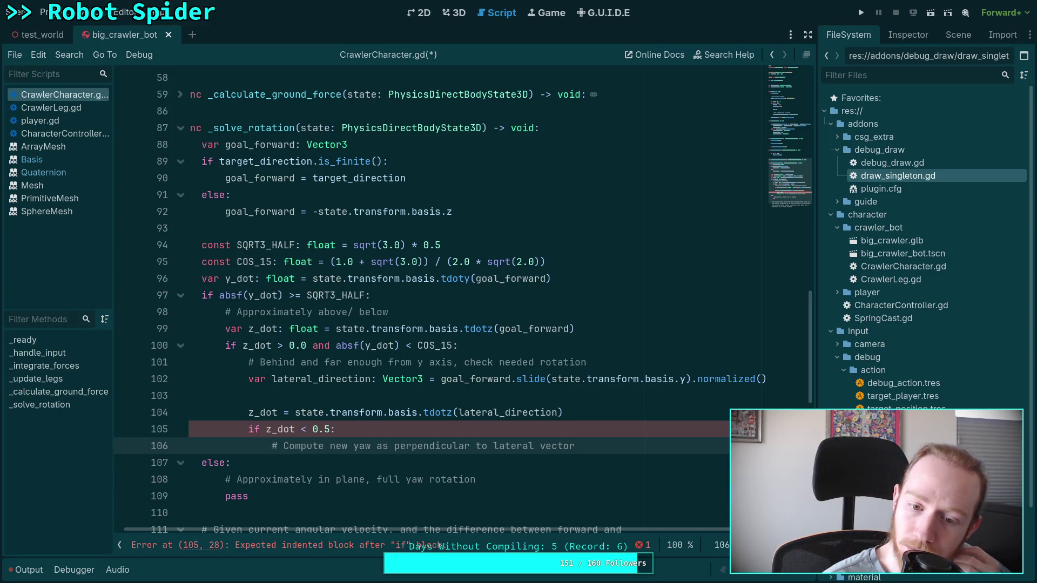
key("Return")
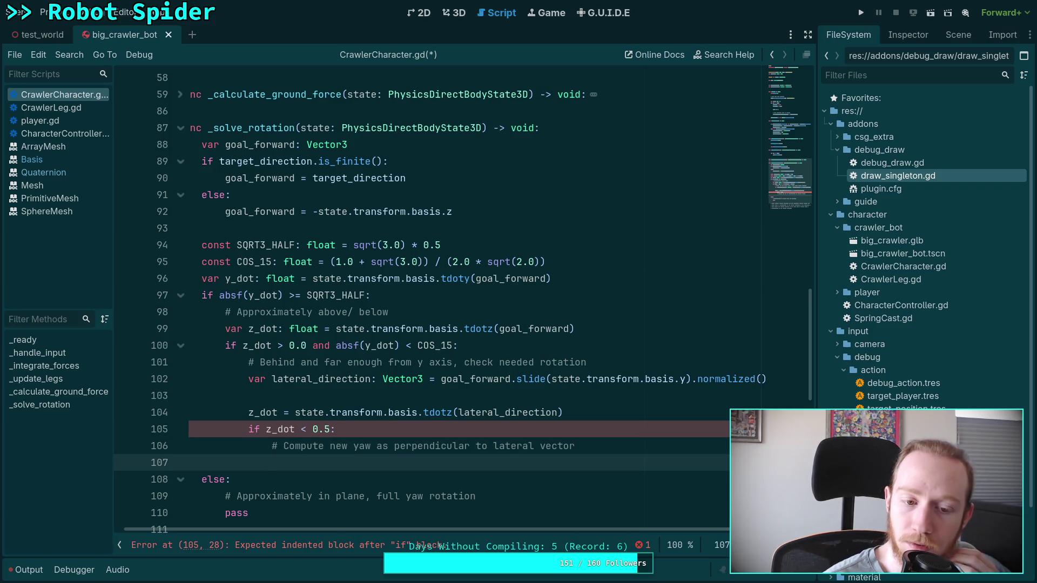
Start line 107 as var target_yaw: float =, then trim it back to var target_
scroll(604, 249, "down", 2)
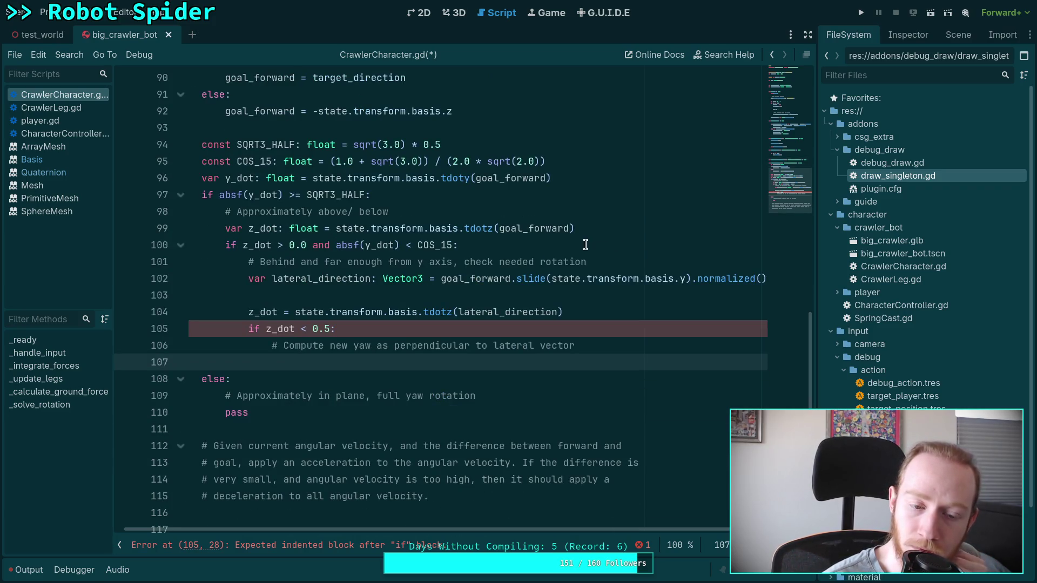
type("var ")
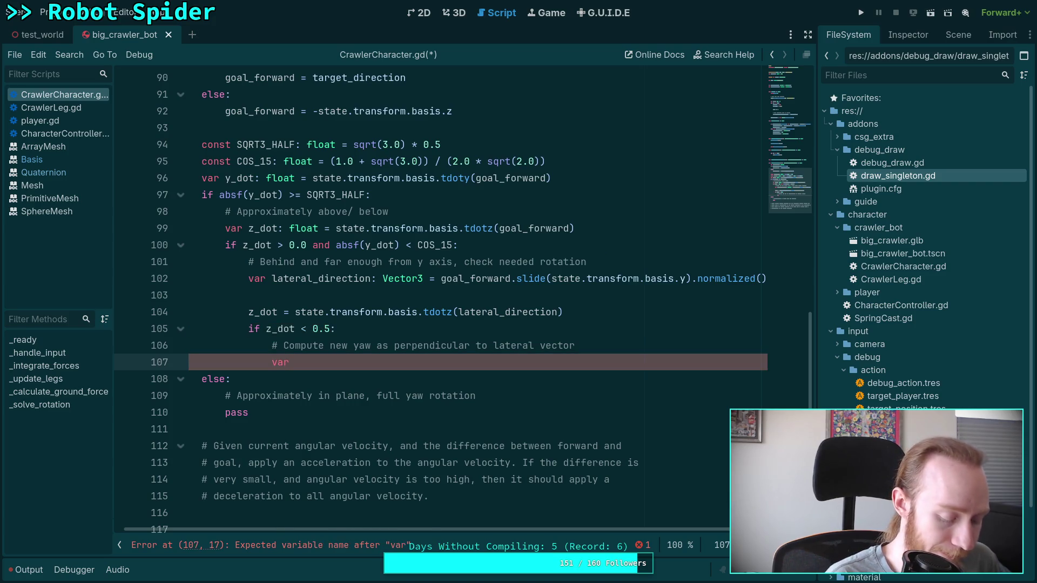
type("targ")
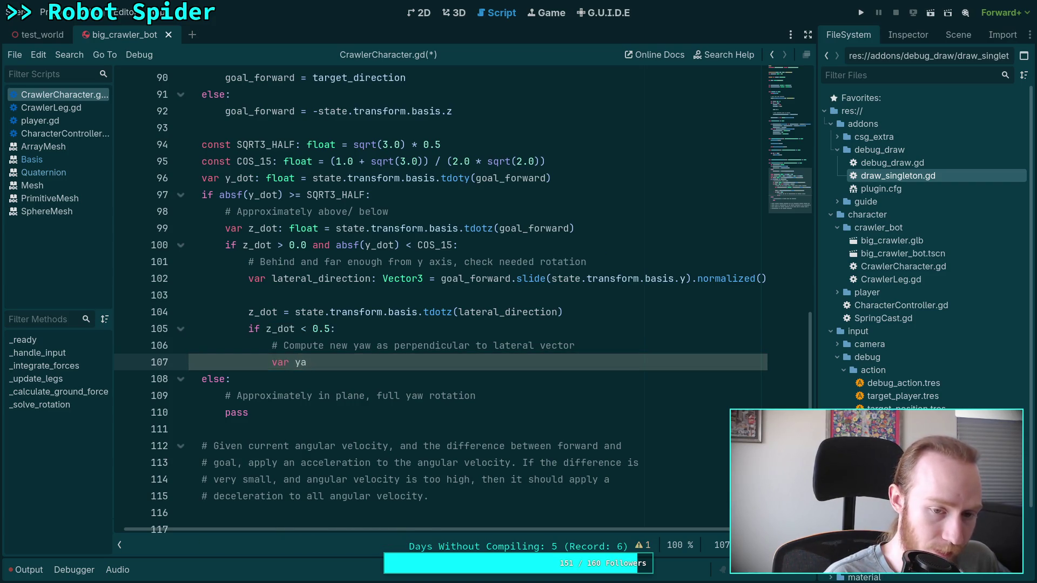
type("et_yaw: ")
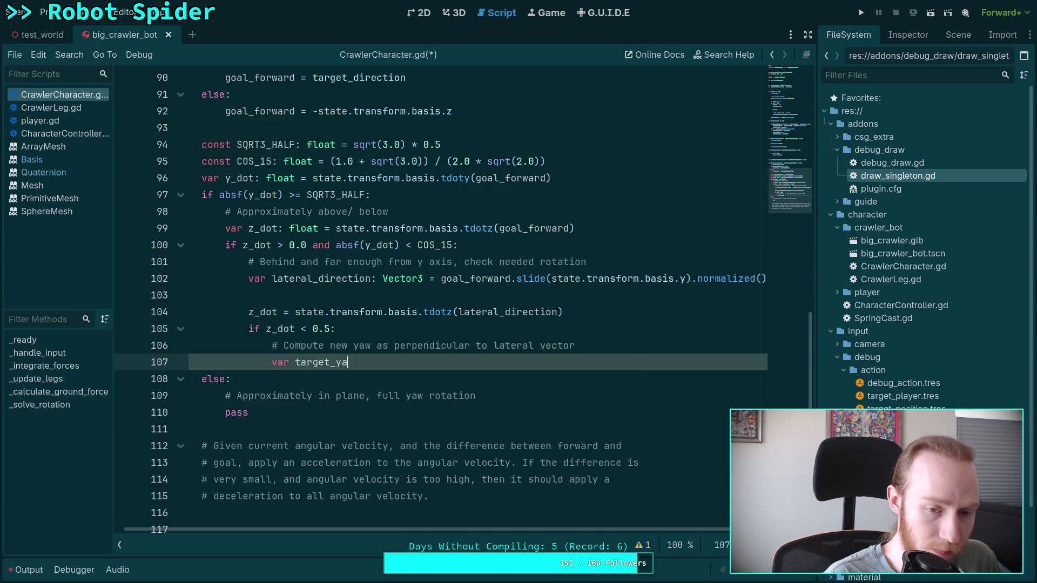
type("float =")
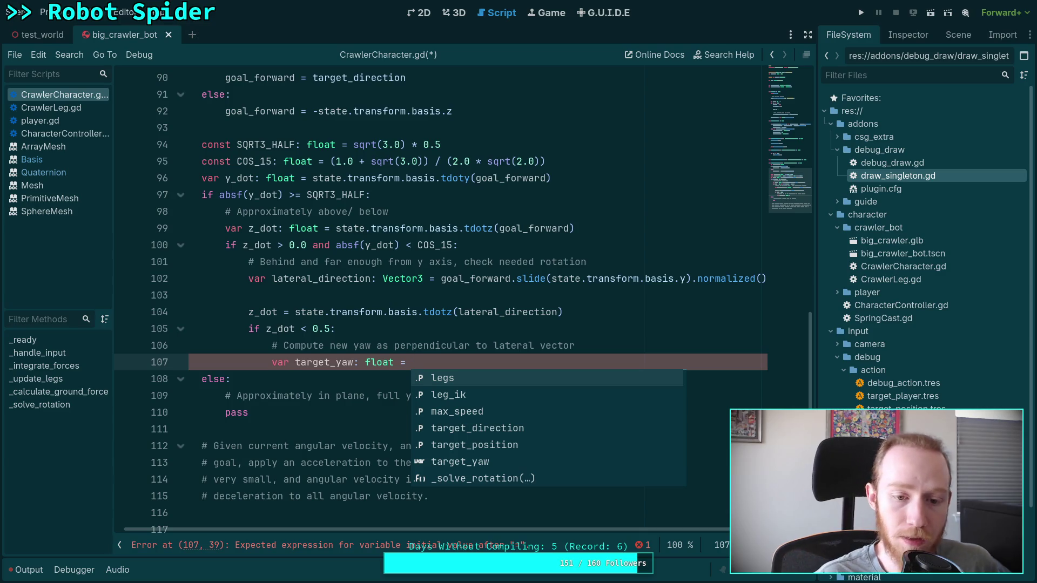
key("BackSpace")
key("BackSpace")
key("BackSpace")
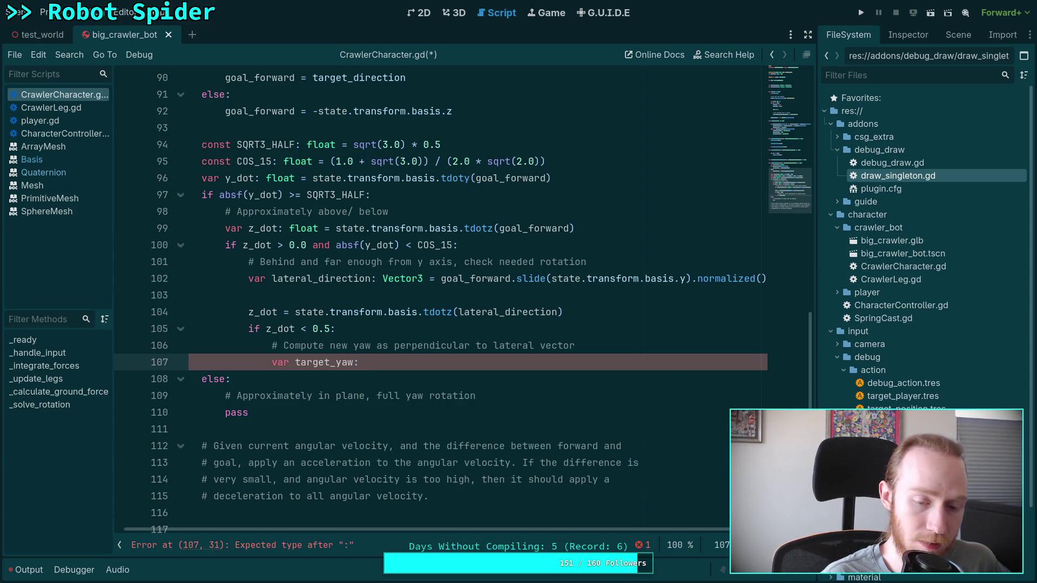
key("BackSpace")
key("BackSpace")
key("BackSpace")
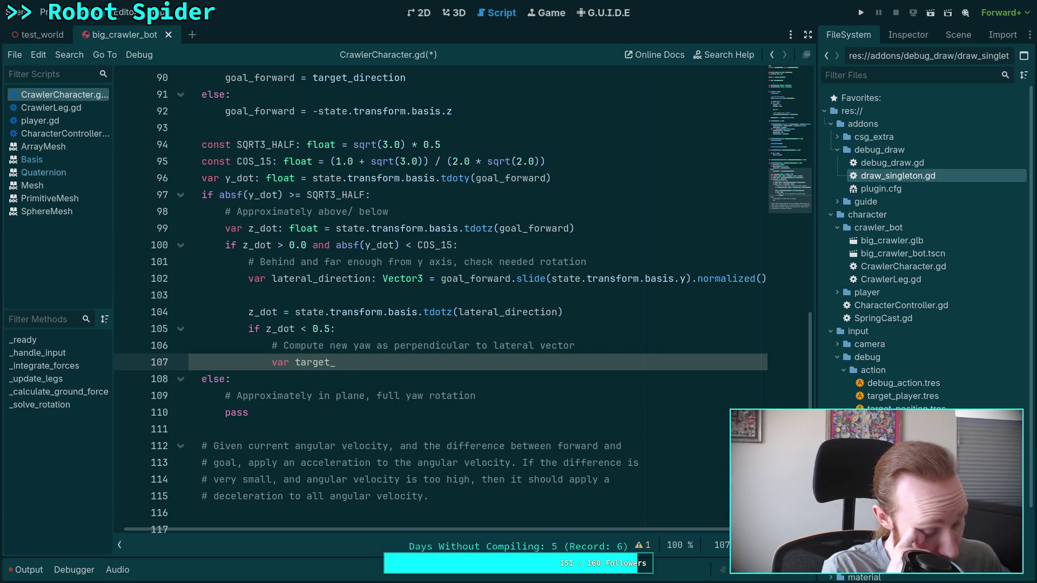
Reword the line 106 comment to end with 'Compute new XZ forward'
left_click_drag(353, 346, 579, 342)
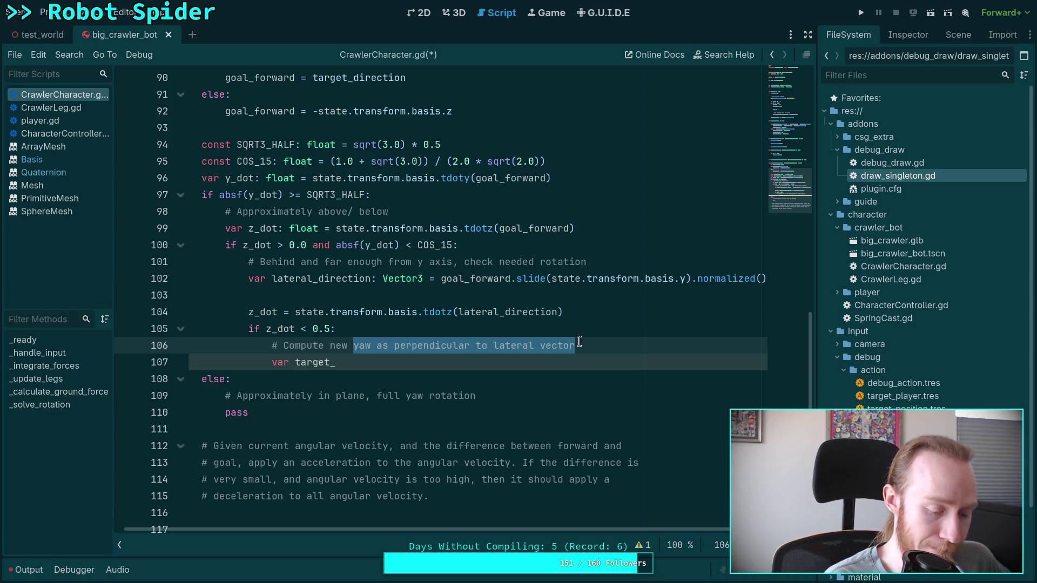
key("BackSpace")
type("KZ")
key("BackSpace")
key("BackSpace")
type("XZ ")
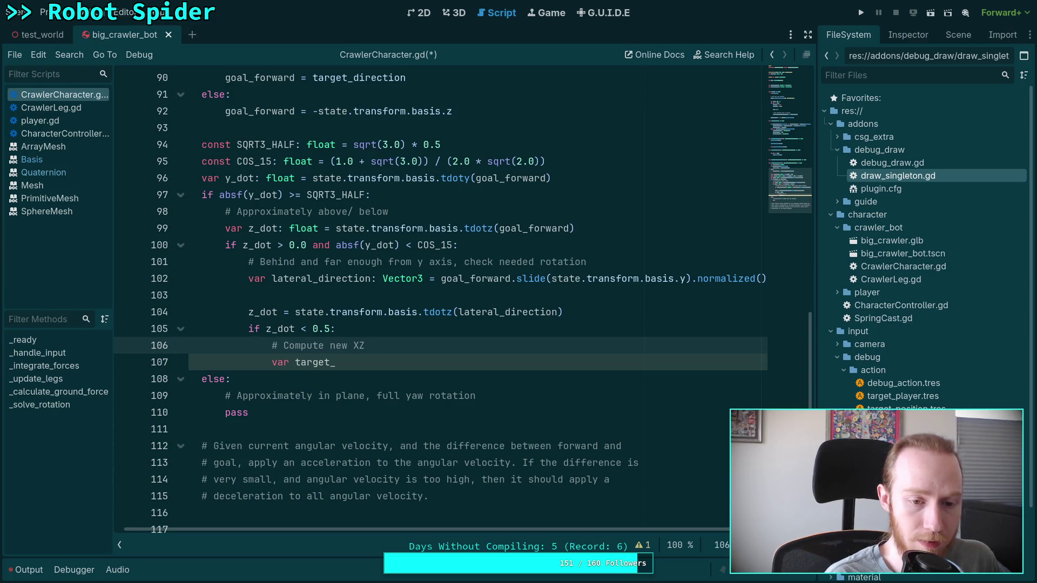
type("forward")
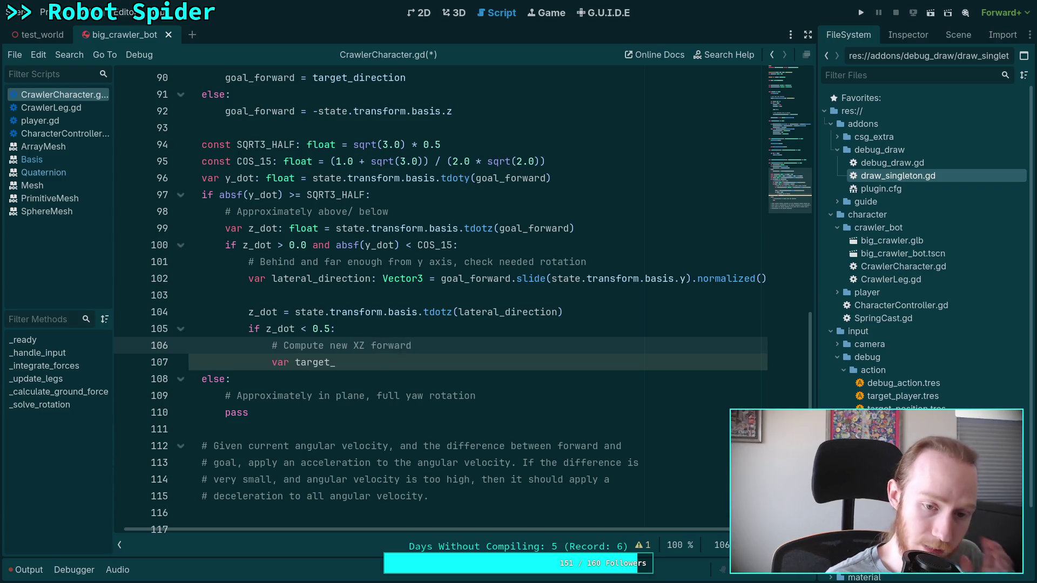
key("BackSpace")
key("BackSpace")
key("BackSpace")
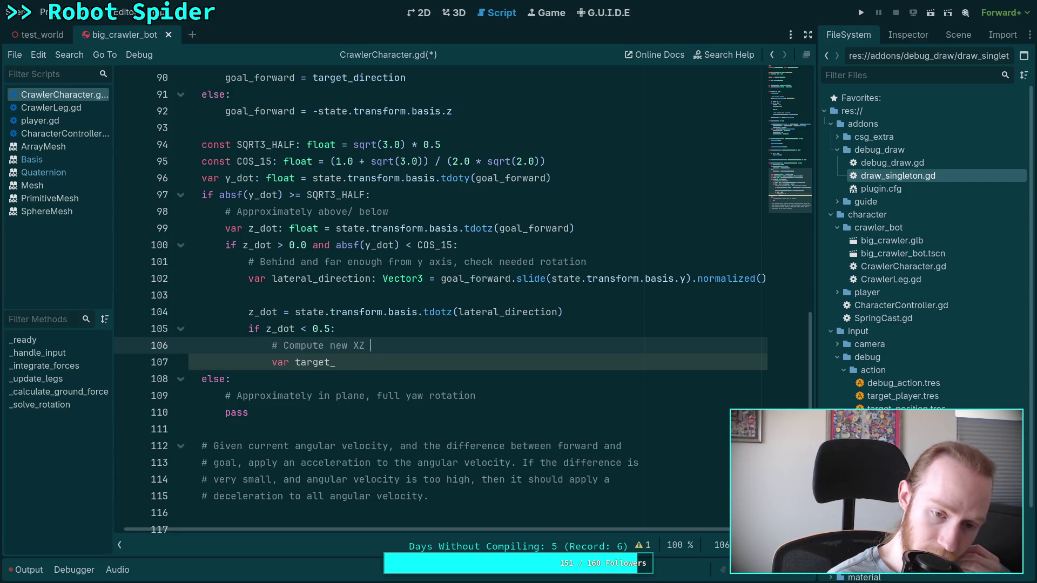
key("BackSpace")
key("BackSpace")
type("forward")
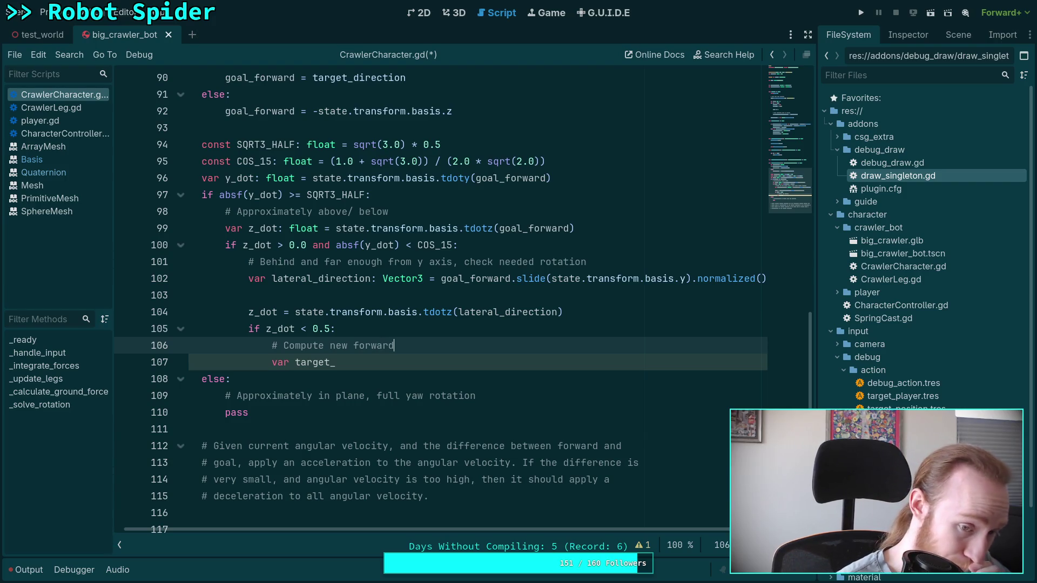
key("BackSpace")
key("BackSpace")
key("BackSpace")
key("BackSpace")
key("BackSpace")
type("J")
key("BackSpace")
type("XZ ")
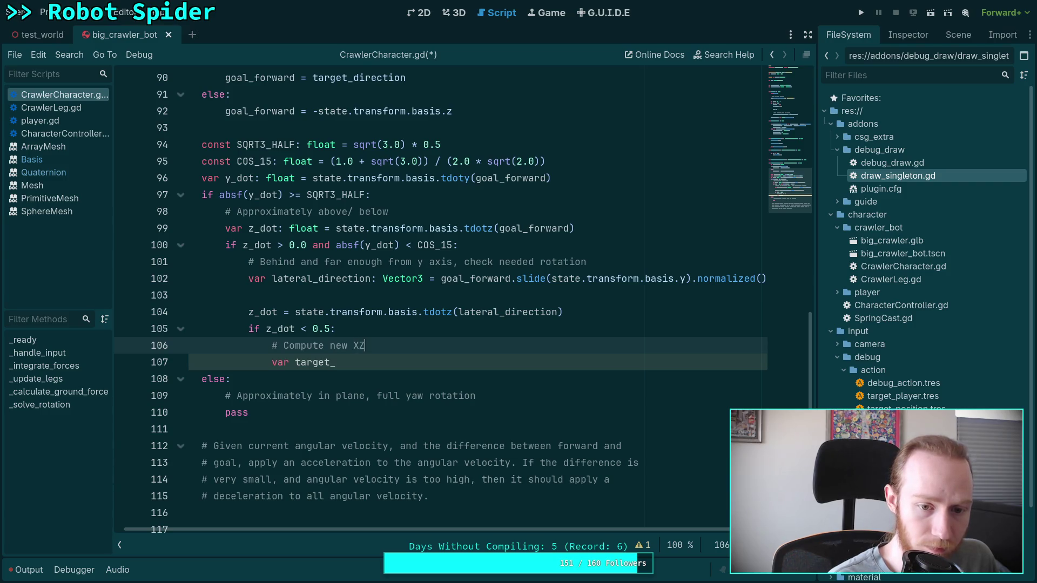
type("forward")
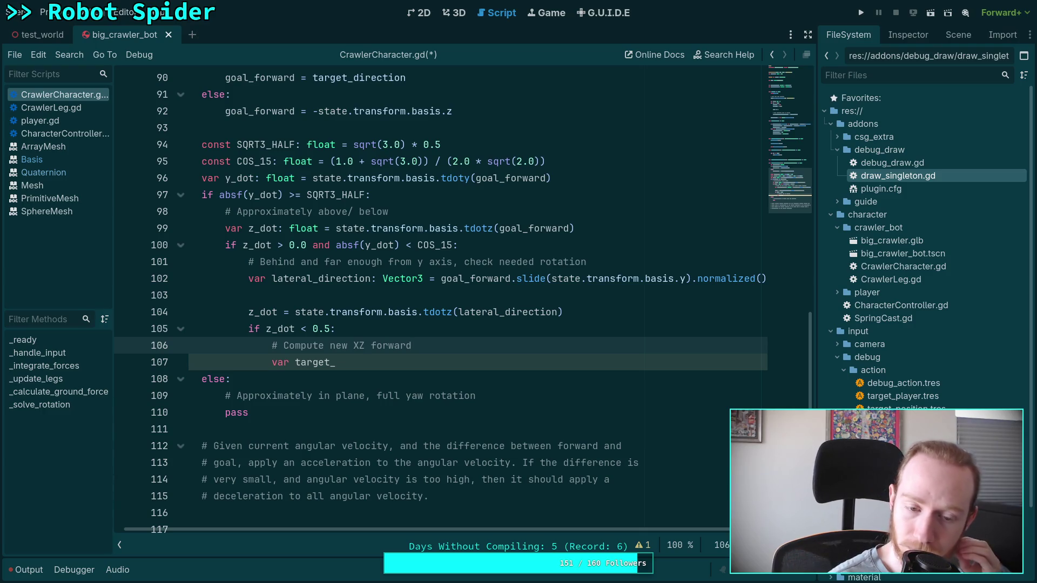
left_click(336, 362)
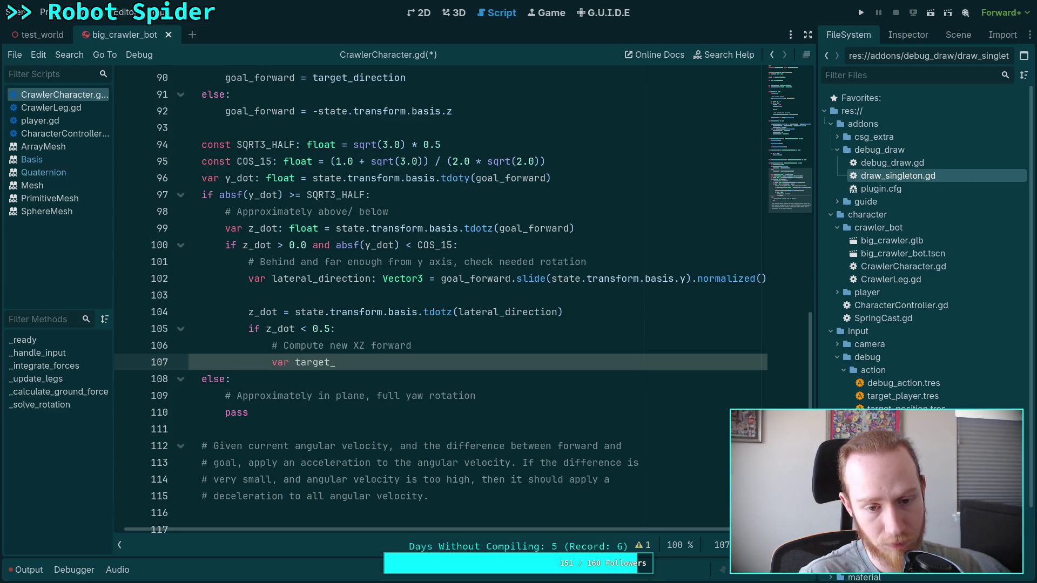
left_click(371, 345)
Make the comment 'XZ-plane forward', extend line 107 to 'var target_xz: Vector3 =', then view Krita
type("-plane")
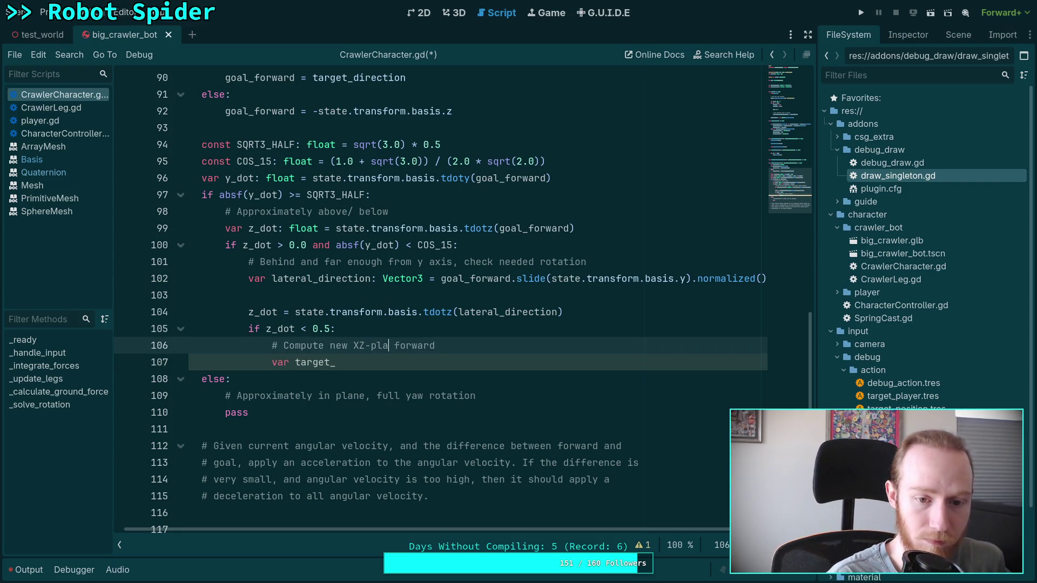
left_click(336, 362)
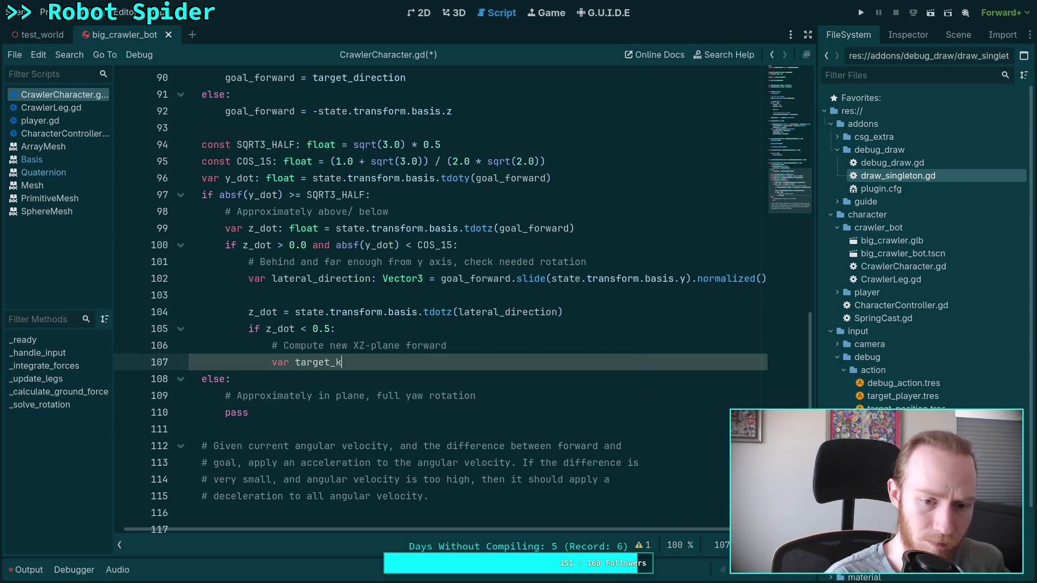
type("xz: Vector3 =")
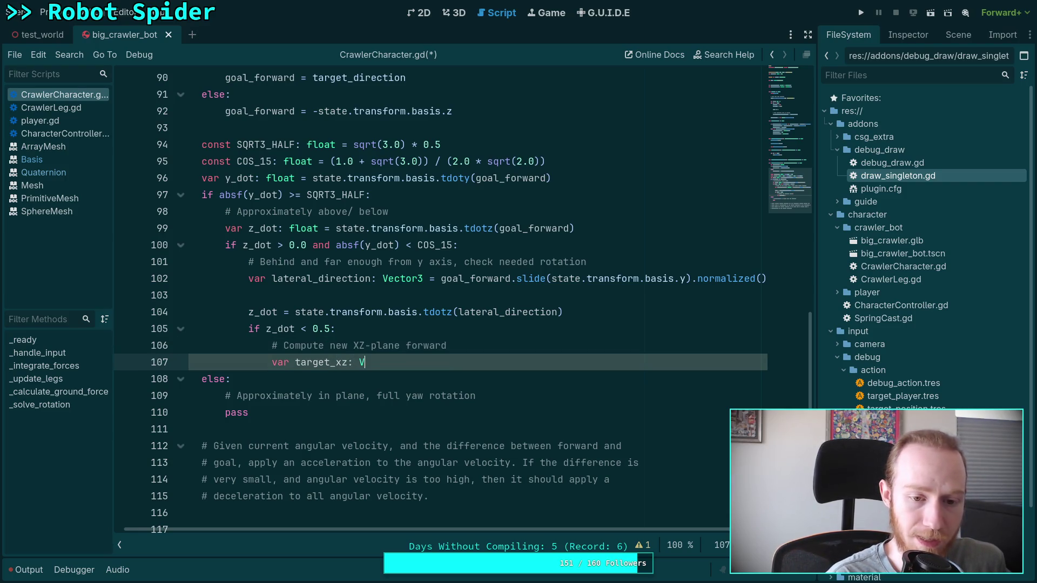
key("ctrl+space")
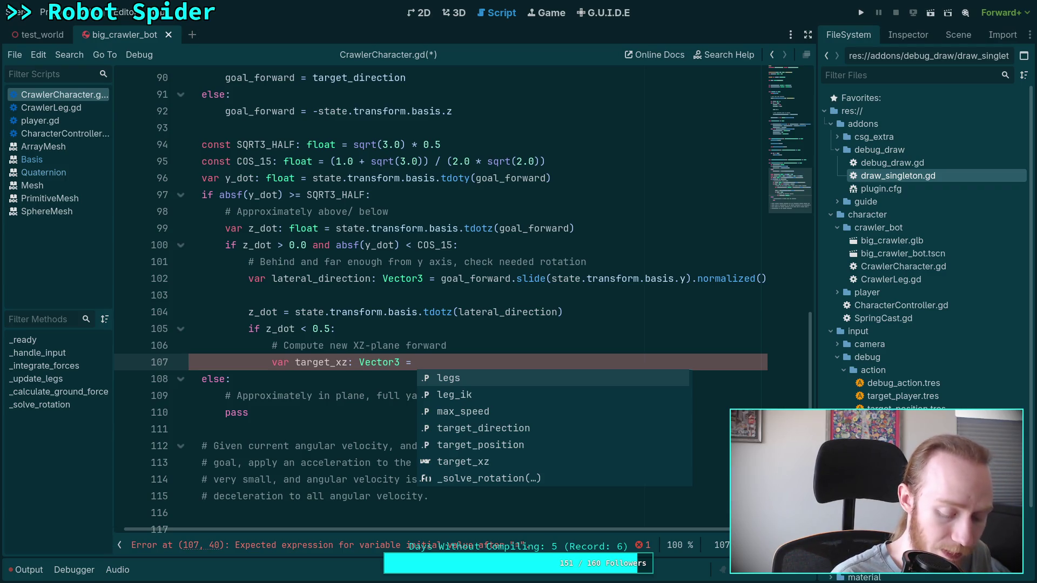
key("alt+Tab")
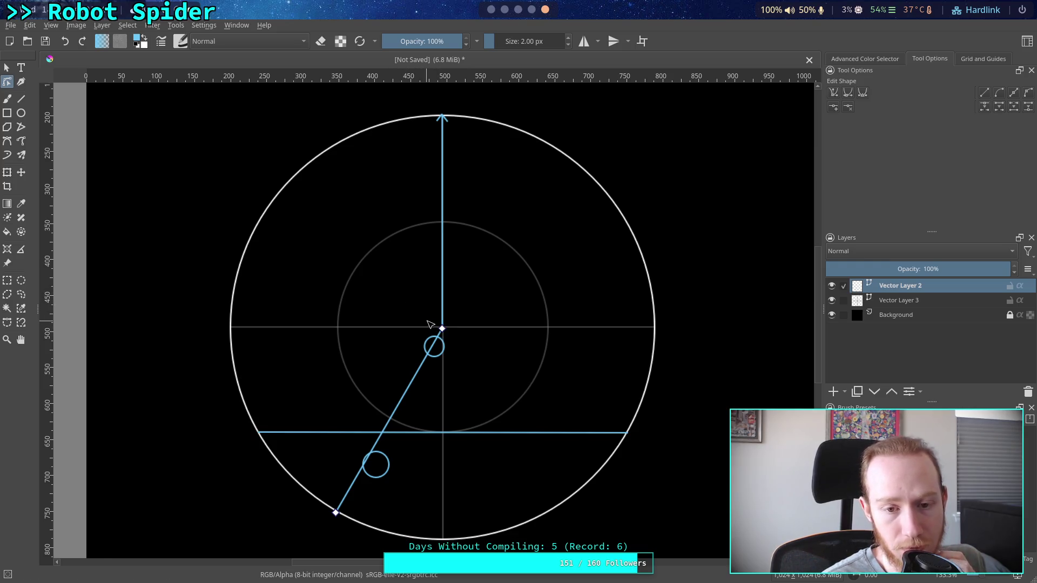
key("alt+Tab")
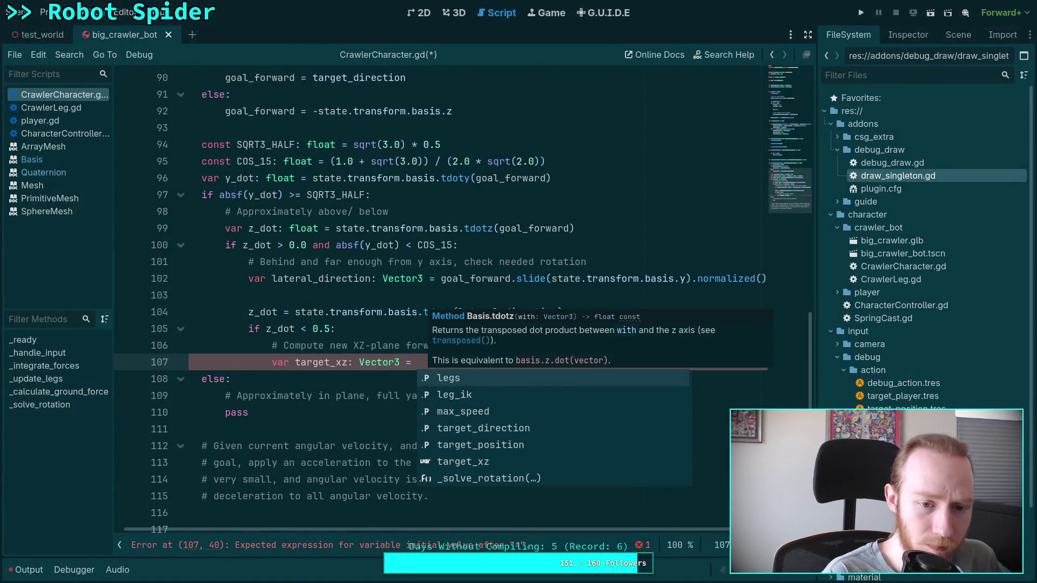
Complete line 107 with lateral_direction.cross(state.transform.basis.y) and add a blank line after
type("state.")
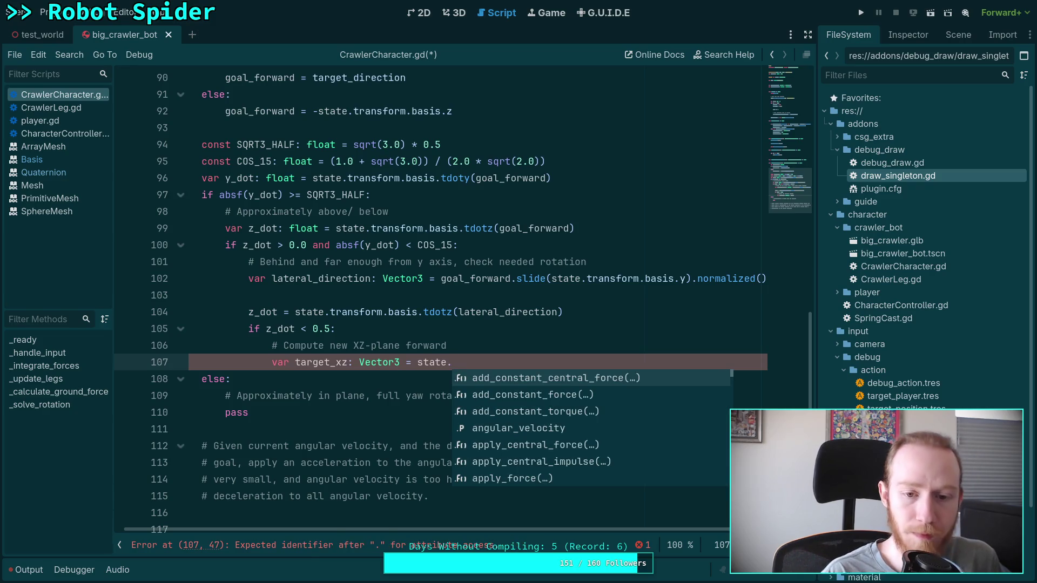
key("BackSpace")
key("BackSpace")
key("BackSpace")
type("late")
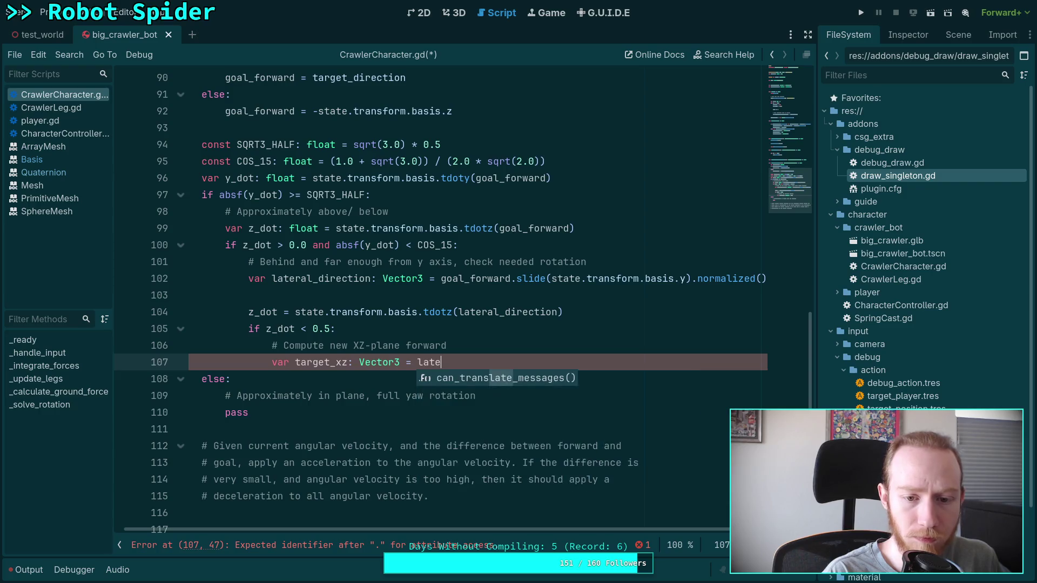
key("Return")
type(".r")
key("BackSpace")
type("cross(")
key("Return")
type("state.transform.")
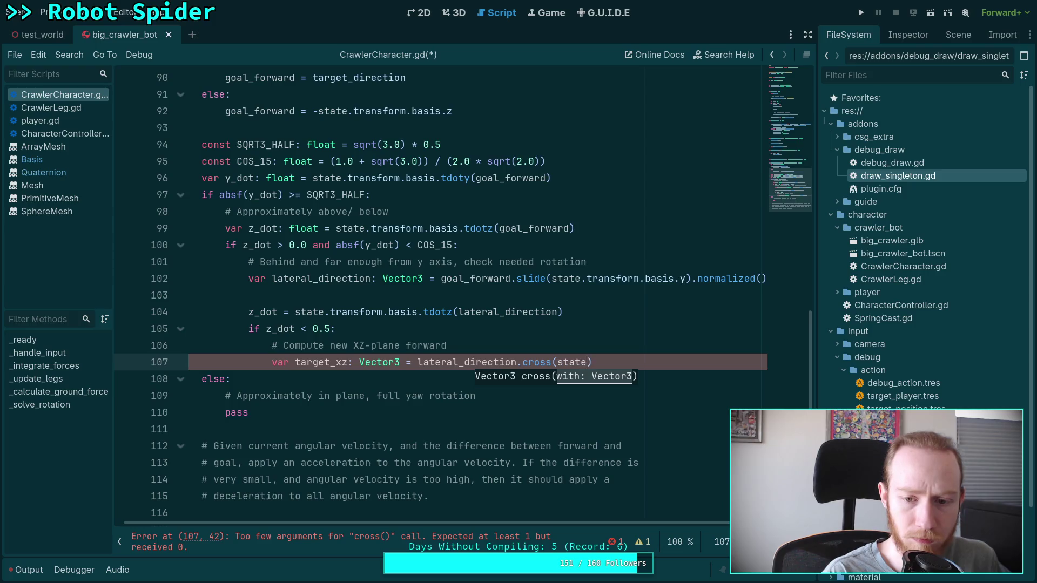
type("basis.y")
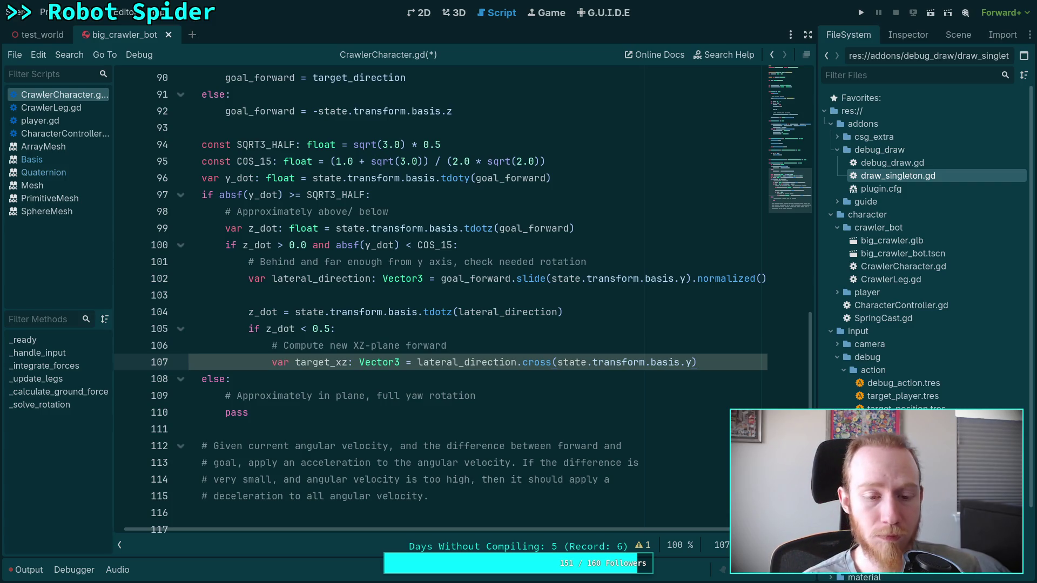
key("Return")
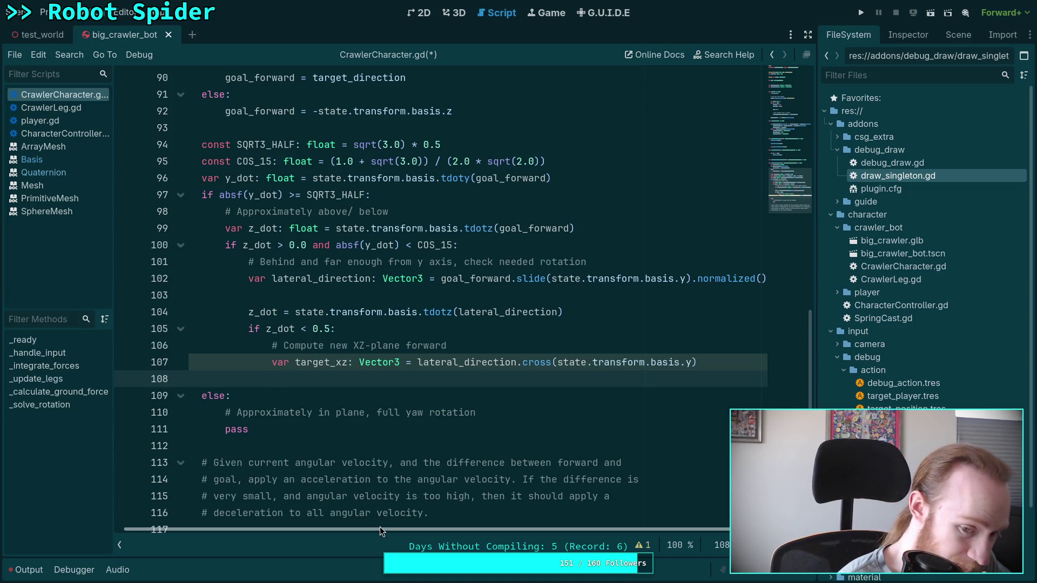
Switch back to the Krita circle diagram
scroll(355, 526, "left", 1)
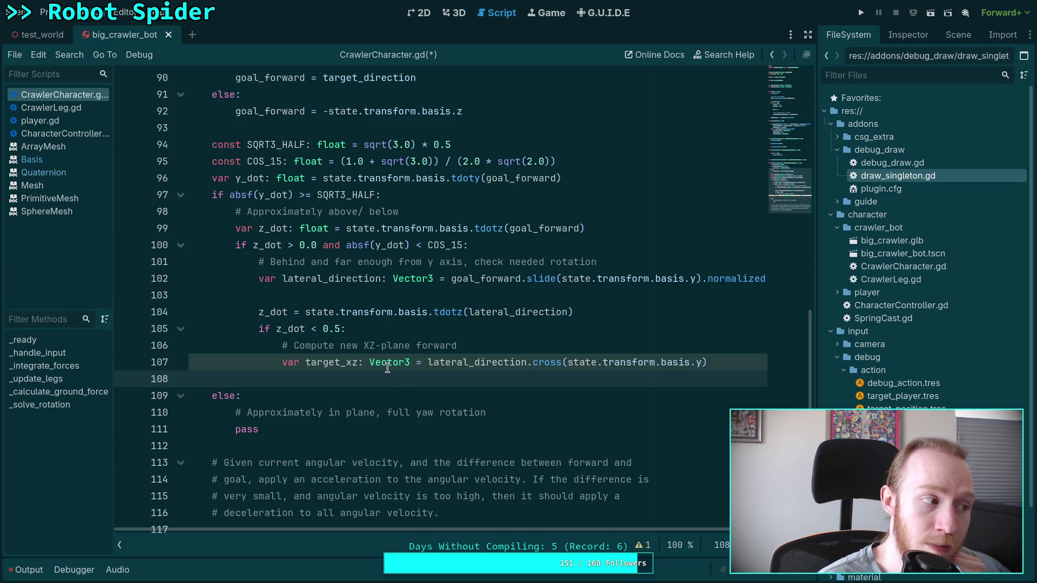
mouse_move(388, 368)
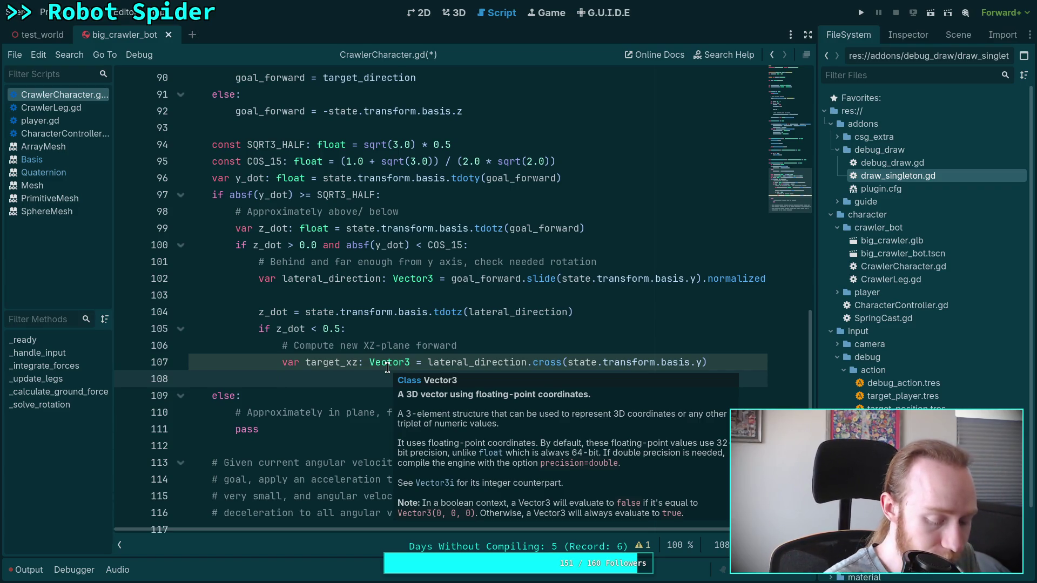
key("super+5")
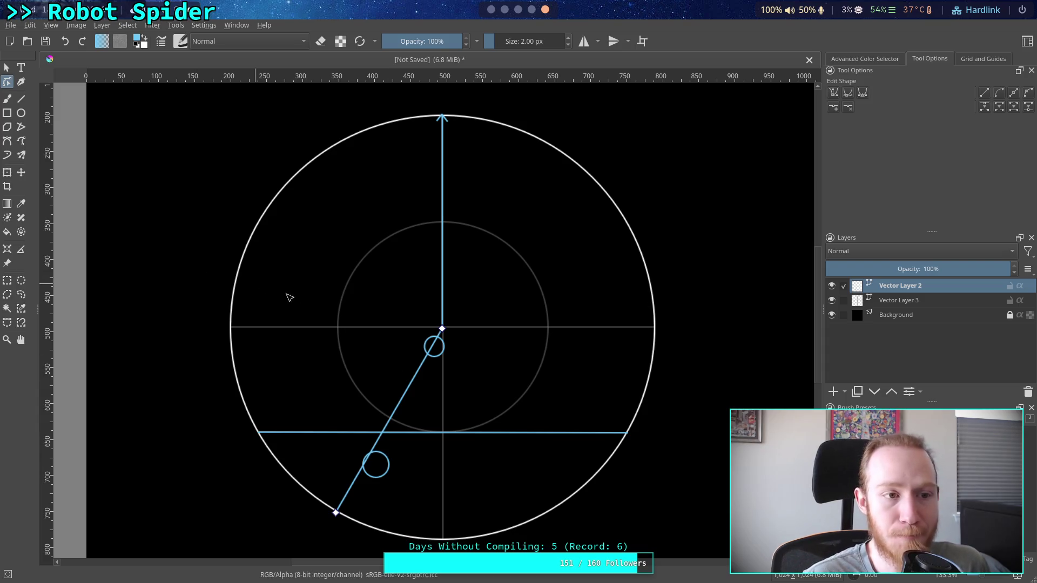
Delete the centre small circle and the diagonal and horizontal blue lines from the diagram
left_click(6, 67)
left_click(436, 363)
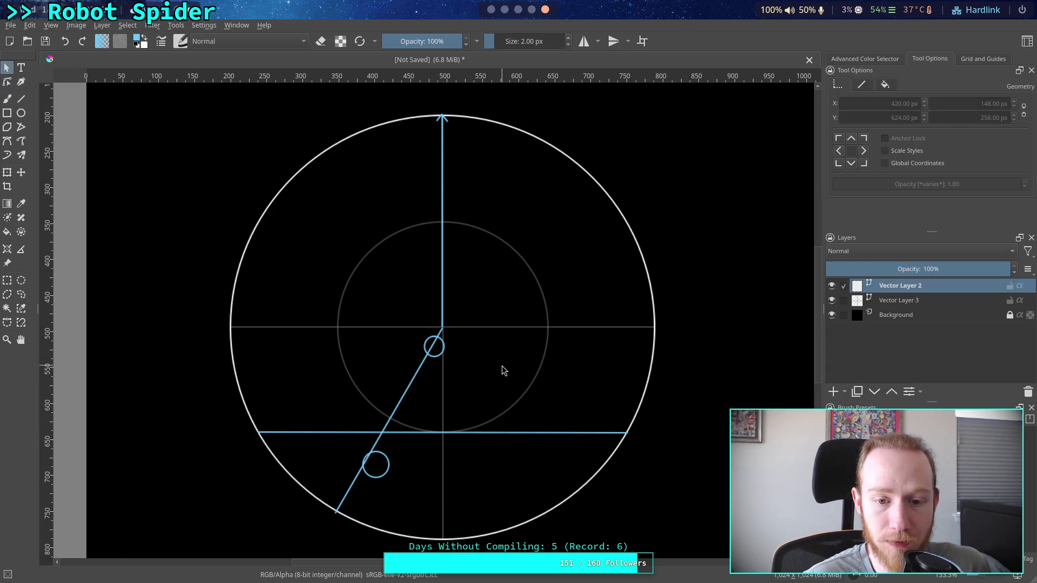
left_click(440, 358)
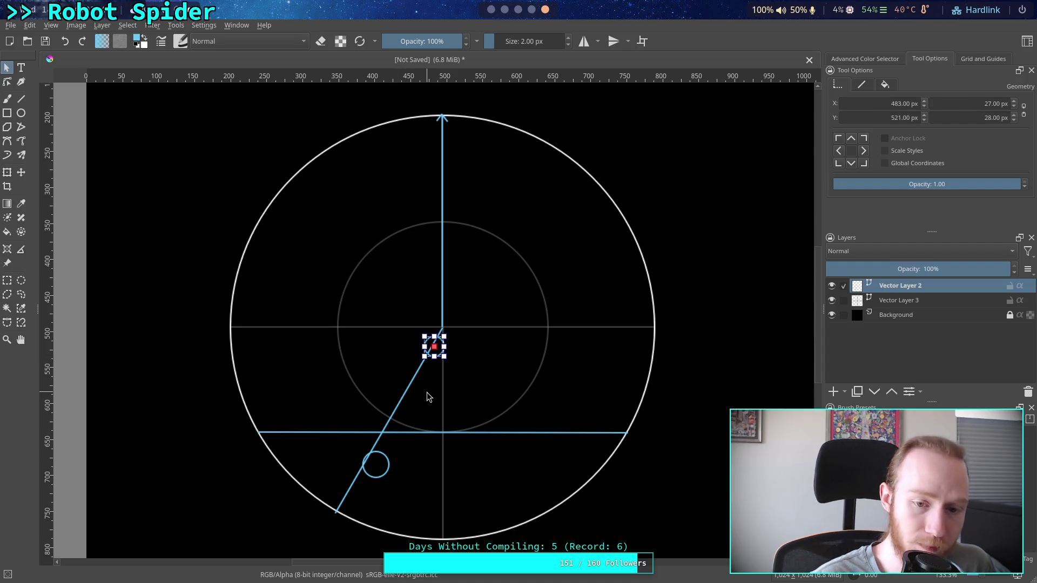
key("Delete")
left_click(416, 379)
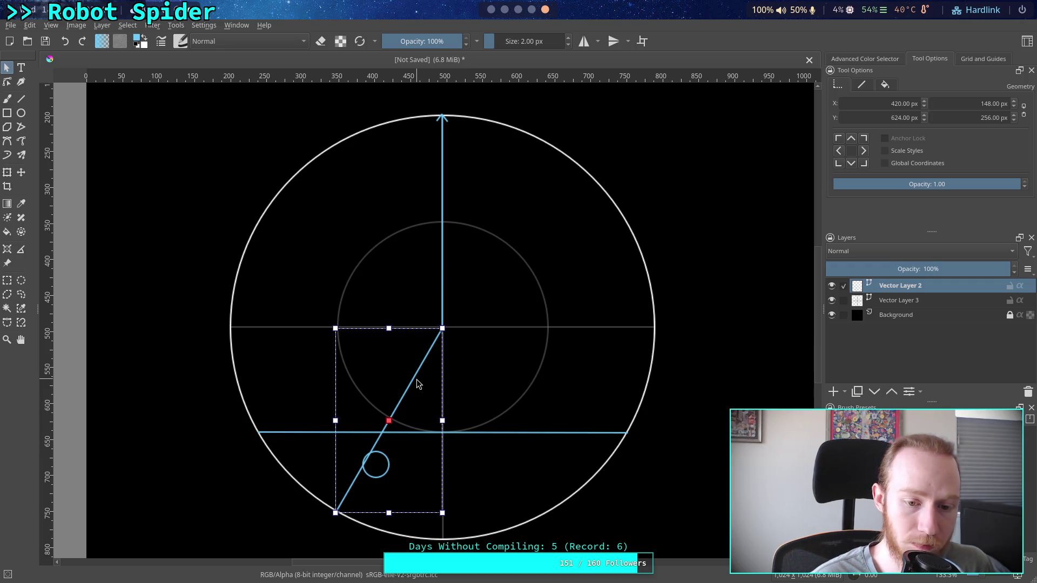
key("Delete")
left_click(500, 433)
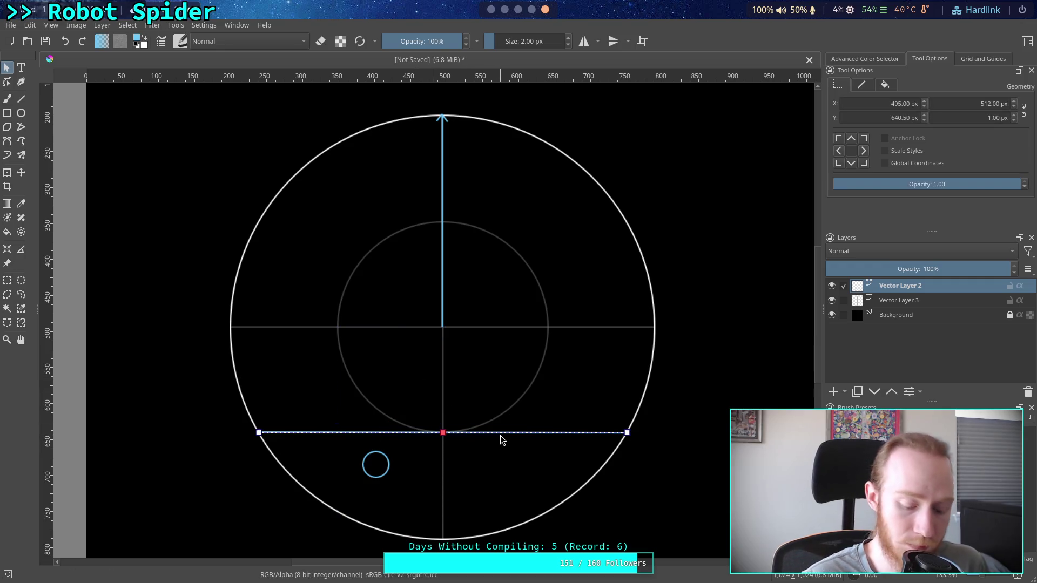
key("Delete")
Move the remaining small blue circle into the lower-left quadrant between the rings
left_click(387, 471)
mouse_move(386, 471)
left_mouse_down()
mouse_move(334, 420)
mouse_move(402, 365)
mouse_move(429, 390)
mouse_move(437, 429)
left_mouse_up()
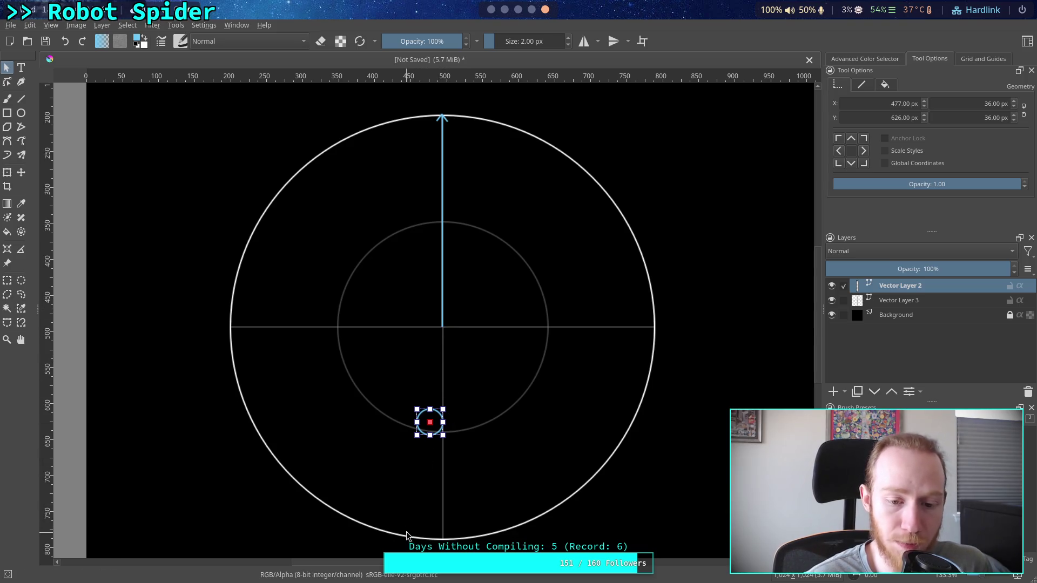
mouse_move(437, 429)
left_mouse_down()
mouse_move(415, 372)
mouse_move(425, 349)
mouse_move(443, 344)
mouse_move(395, 347)
mouse_move(395, 376)
mouse_move(368, 383)
mouse_move(386, 351)
mouse_move(401, 367)
mouse_move(390, 391)
mouse_move(366, 372)
mouse_move(377, 346)
mouse_move(373, 386)
mouse_move(396, 412)
left_mouse_up()
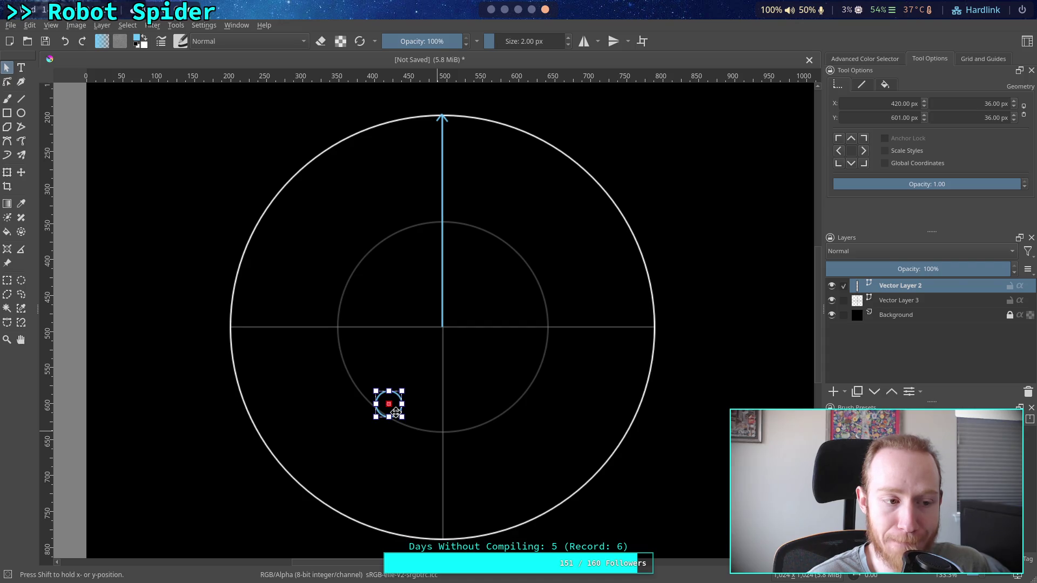
mouse_move(396, 413)
left_mouse_down()
mouse_move(382, 366)
mouse_move(403, 347)
mouse_move(370, 360)
mouse_move(420, 425)
mouse_move(429, 426)
mouse_move(376, 356)
mouse_move(435, 427)
left_mouse_up()
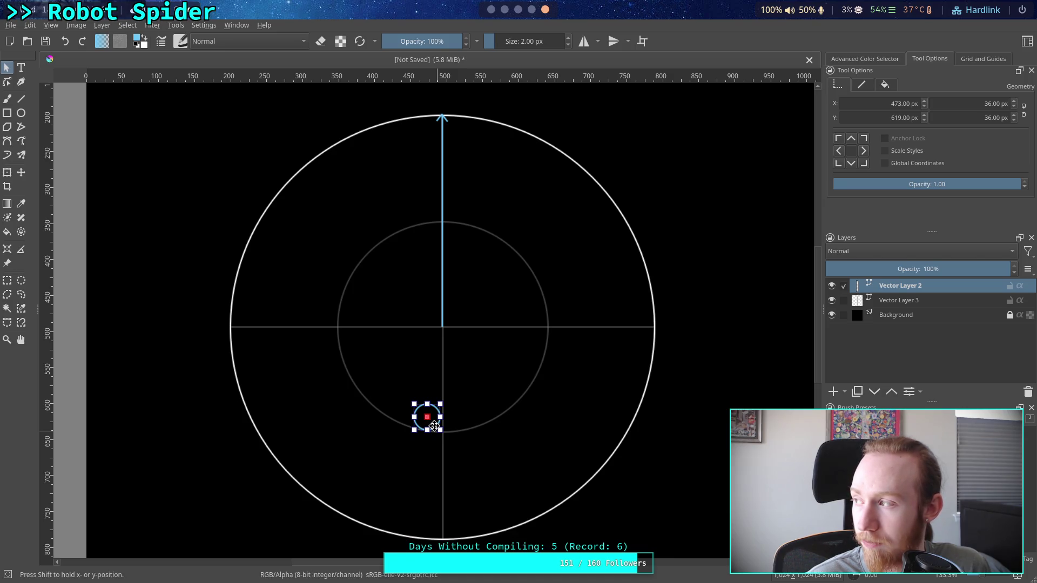
left_click_drag(433, 426, 434, 423)
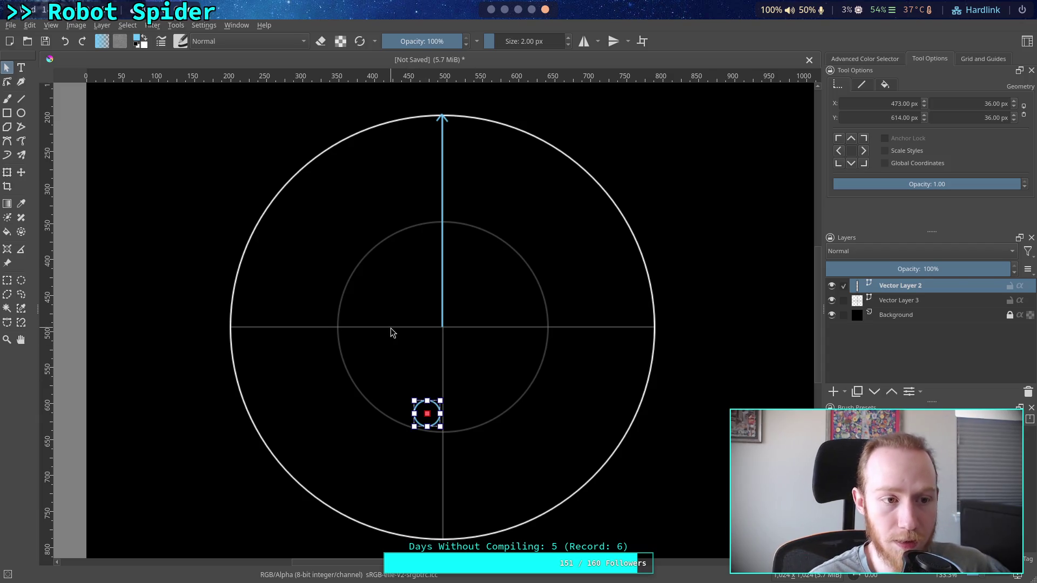
left_click_drag(432, 423, 388, 482)
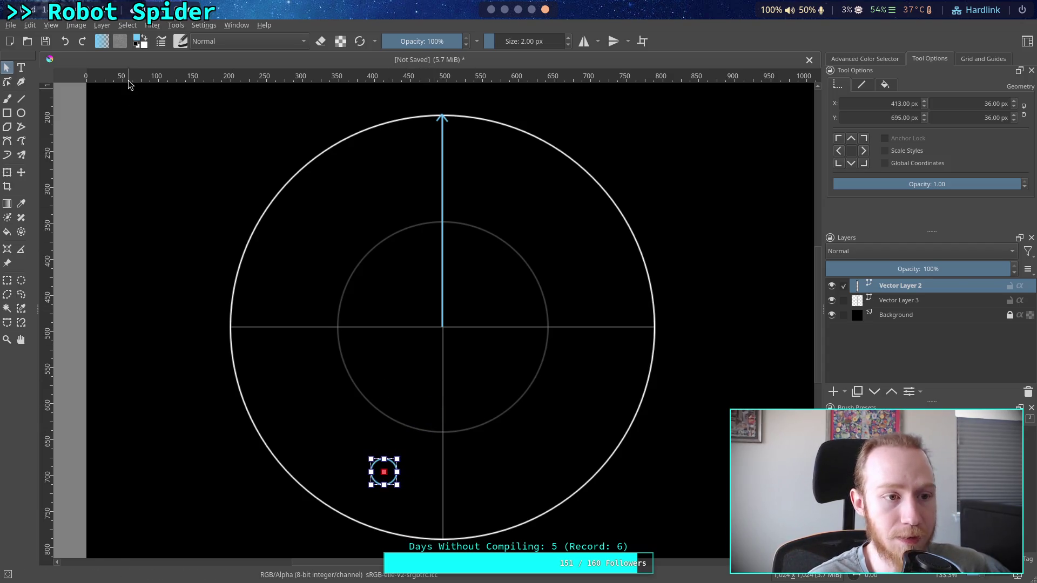
left_click(7, 99)
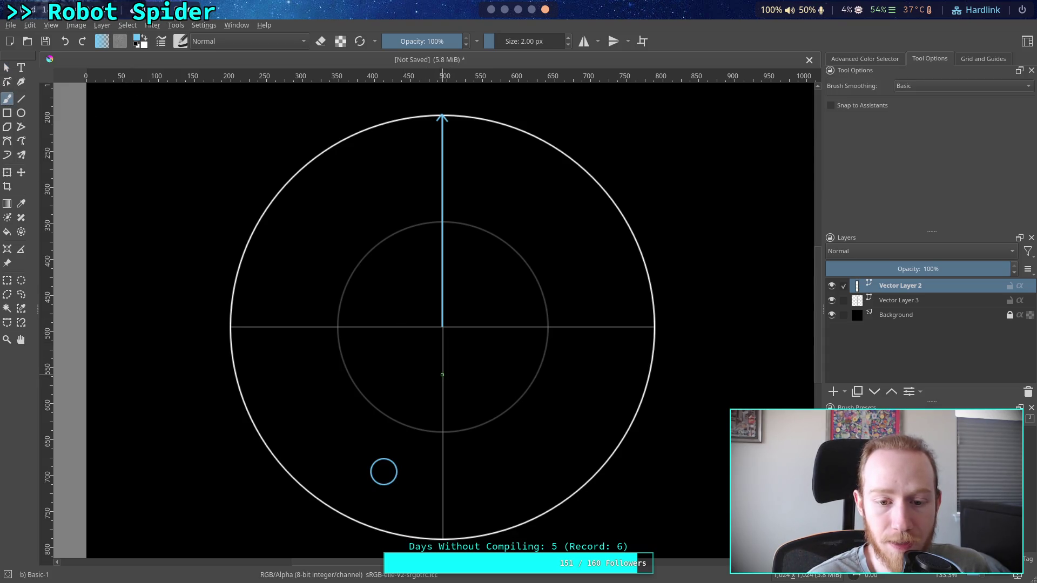
Add Paint Layer 4 and try several blue freehand strokes from the centre, undoing each
left_click(442, 374)
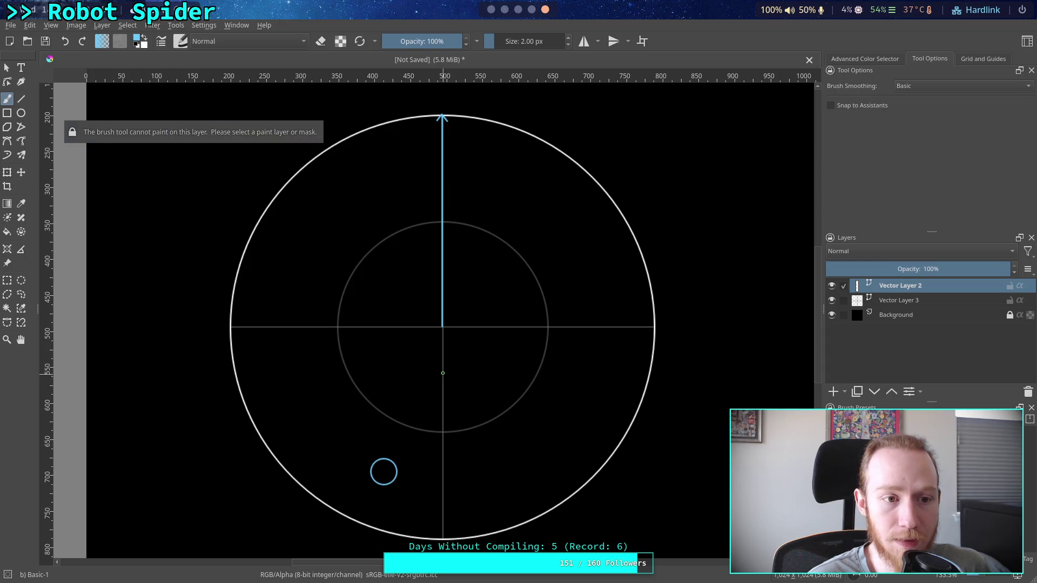
left_click(834, 391)
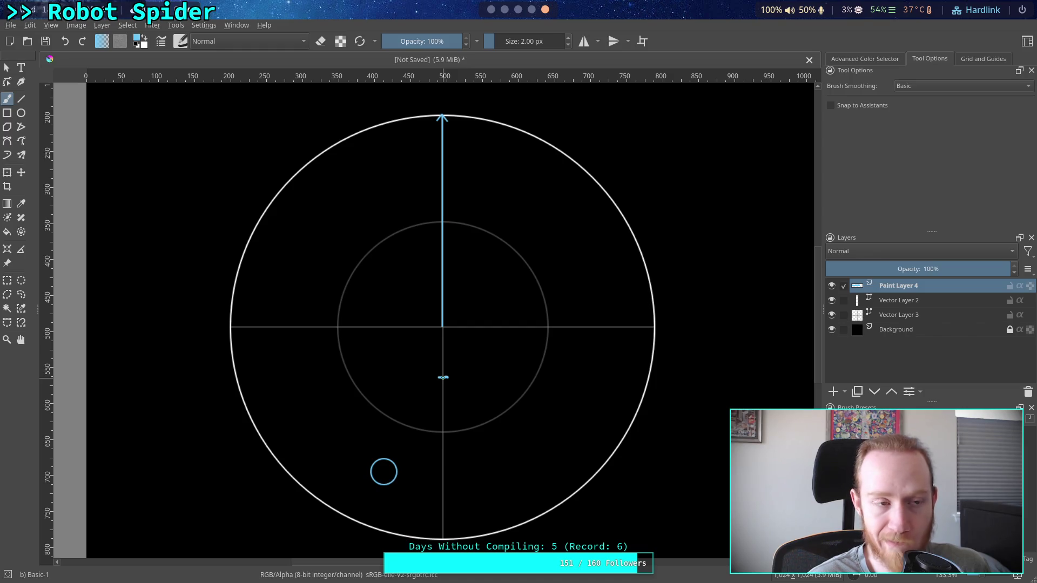
left_click_drag(443, 378, 403, 405)
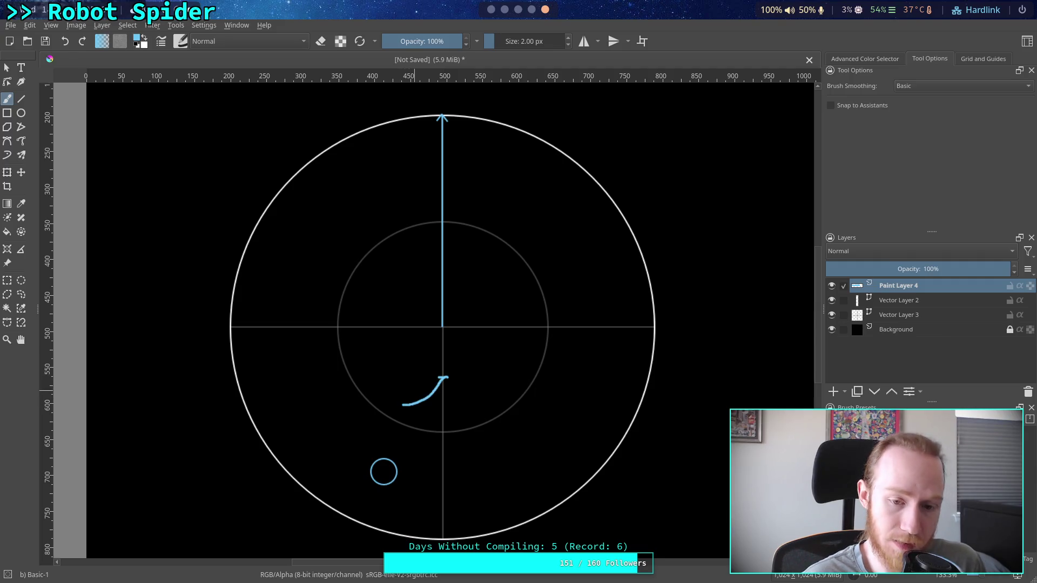
key("ctrl+z")
mouse_move(443, 379)
left_mouse_down()
mouse_move(409, 398)
mouse_move(357, 378)
mouse_move(340, 312)
mouse_move(380, 245)
left_mouse_up()
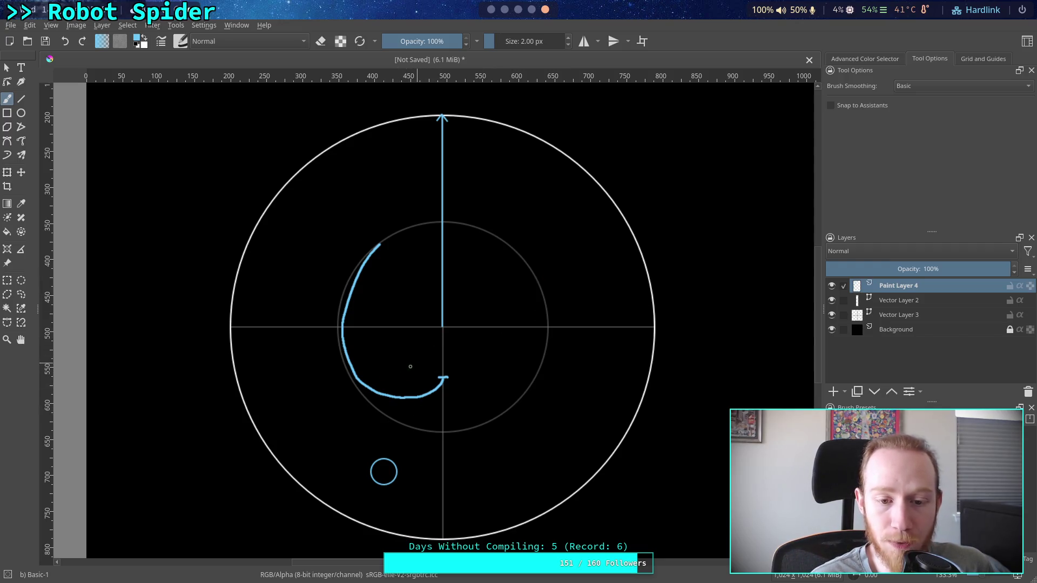
key("ctrl+z")
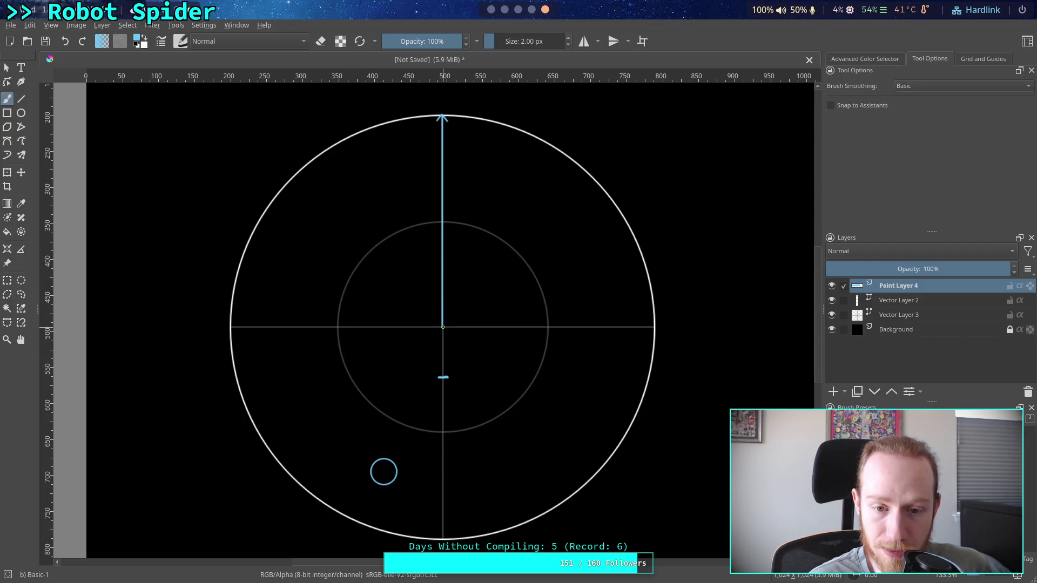
left_click_drag(440, 328, 419, 341)
key("ctrl+z")
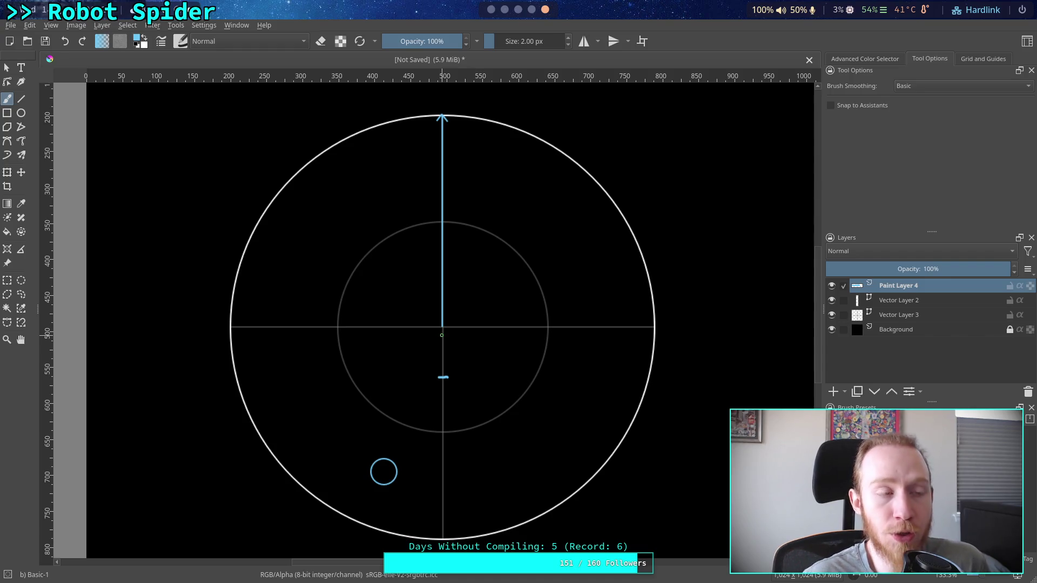
key("ctrl+z")
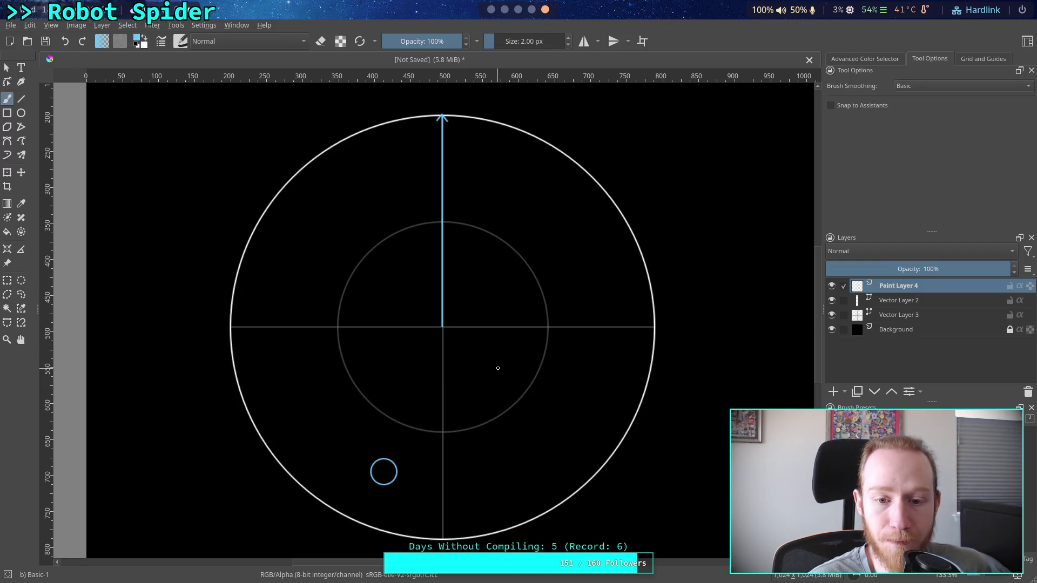
Pick pink in the colour chooser, then swap back to blue for painting
left_click(146, 37)
left_click(144, 44)
left_click(529, 163)
left_click(574, 397)
key("x")
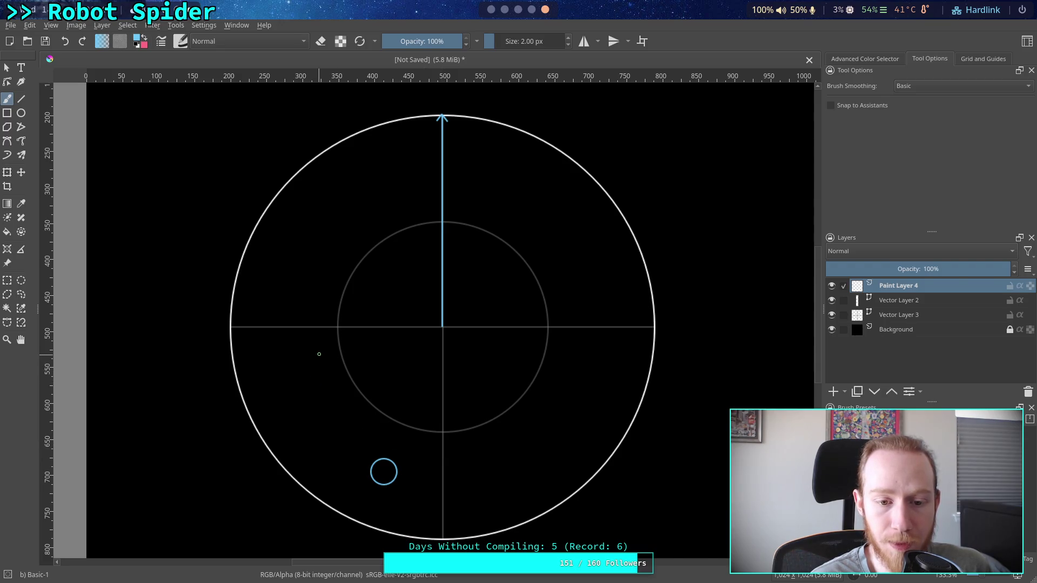
Paint and undo trial strokes and dashes along the lower-left arc
mouse_move(326, 354)
left_mouse_down()
mouse_move(378, 437)
mouse_move(470, 456)
mouse_move(588, 397)
mouse_move(591, 380)
mouse_move(441, 463)
mouse_move(273, 353)
mouse_move(306, 359)
mouse_move(345, 408)
left_mouse_up()
key("ctrl+z")
left_click_drag(370, 415, 359, 431)
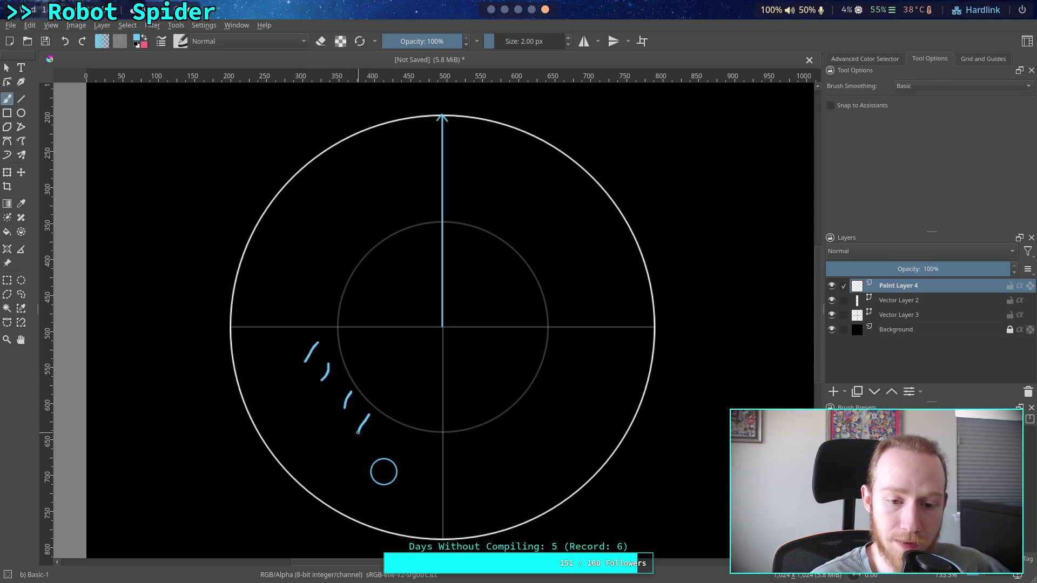
key("ctrl+z")
key("ctrl+z")
key("ctrl+z")
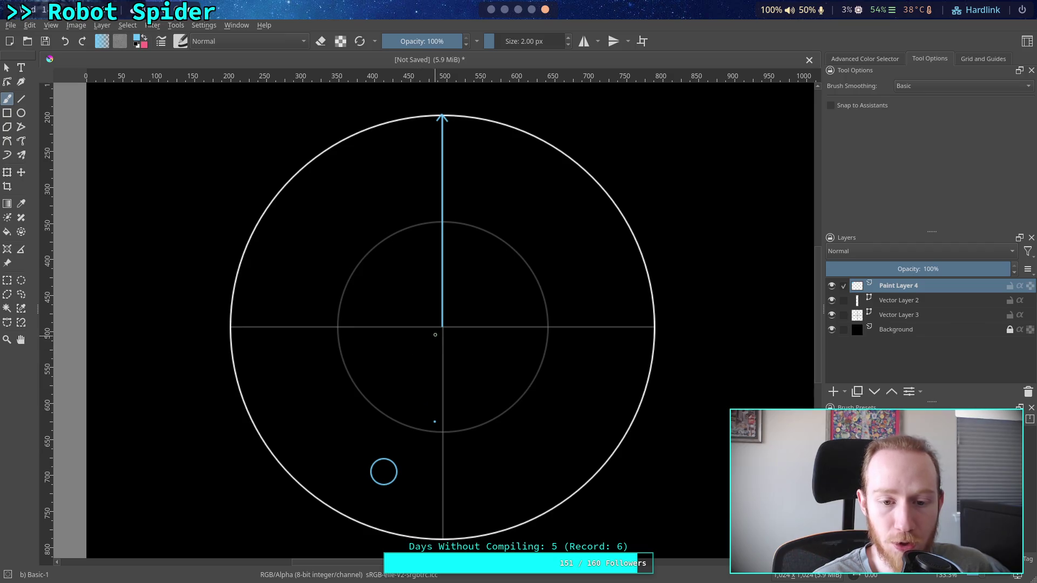
Dab a pink dot near the centre and three pink dots left of it along the horizontal axis
key("x")
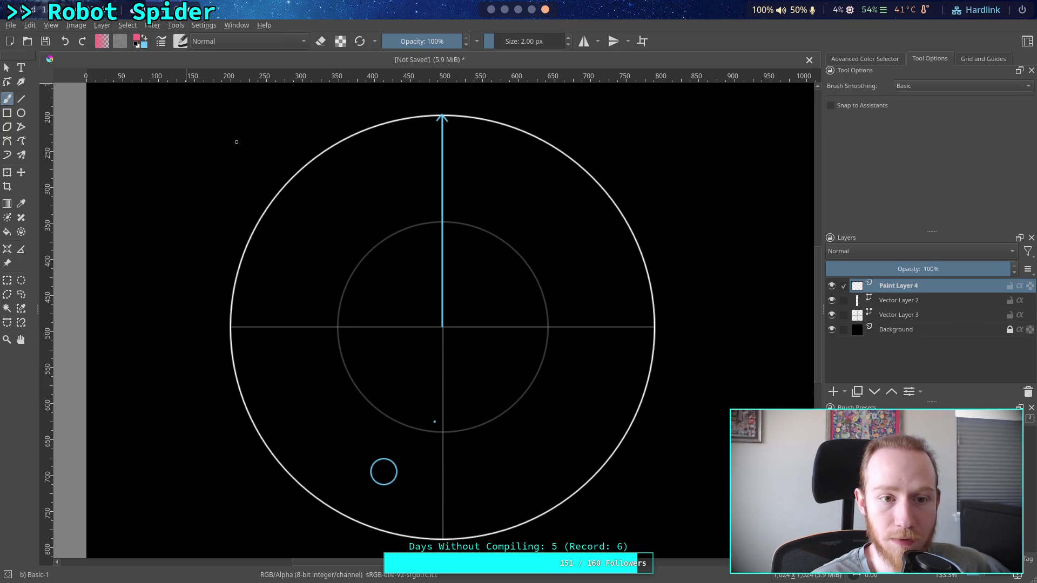
left_click(438, 340)
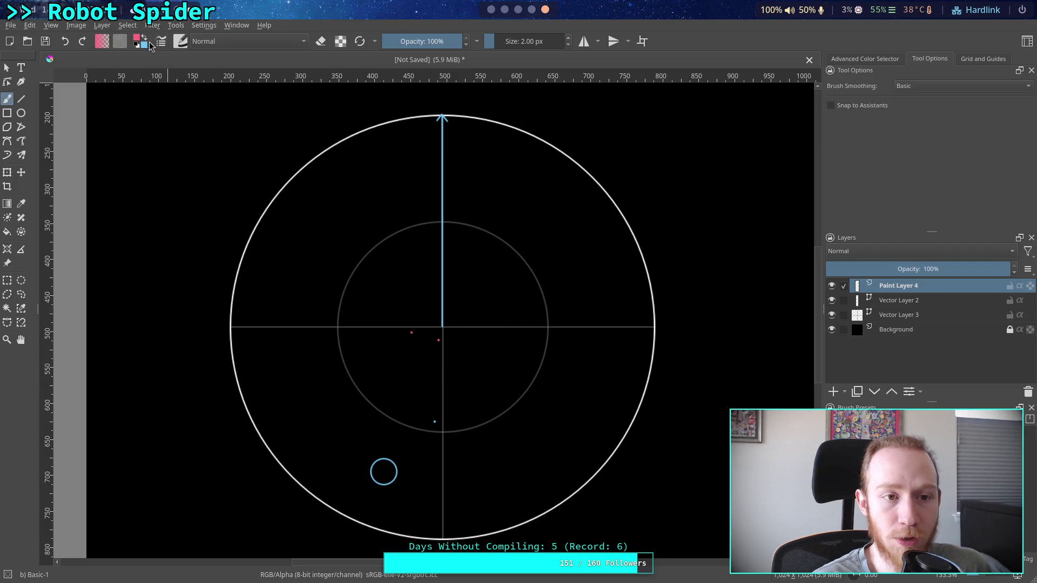
key("x")
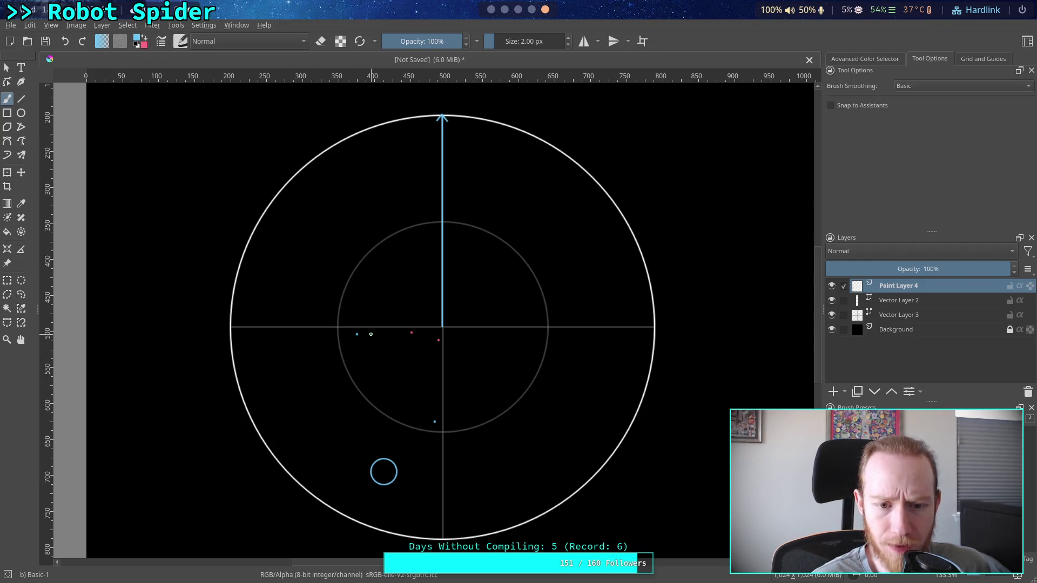
left_click(144, 36)
left_click(384, 332)
left_click(390, 334)
left_click(401, 333)
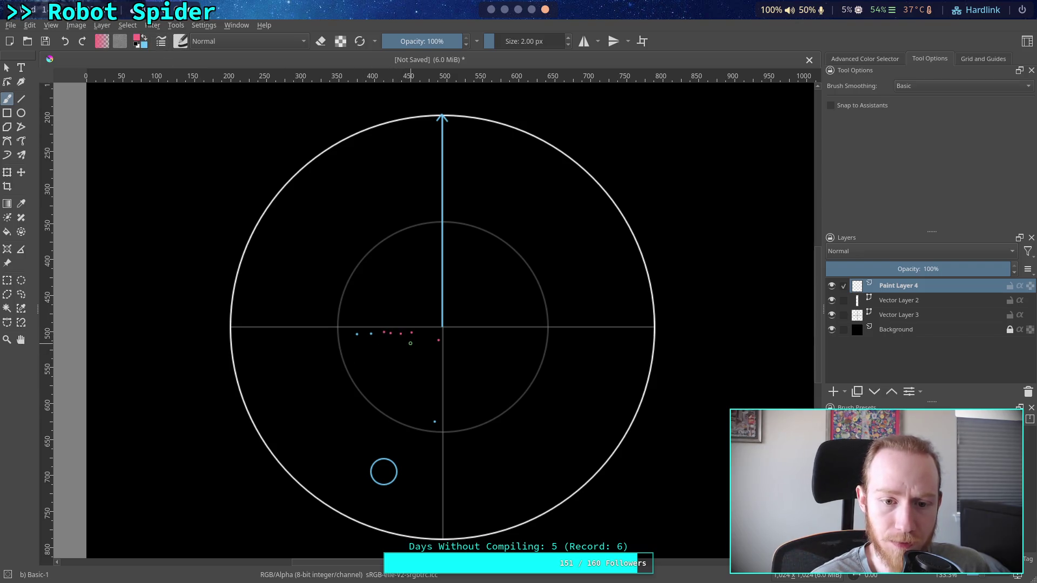
Add a blue dot just above the centre, zoom in, and return to blue
left_click(144, 40)
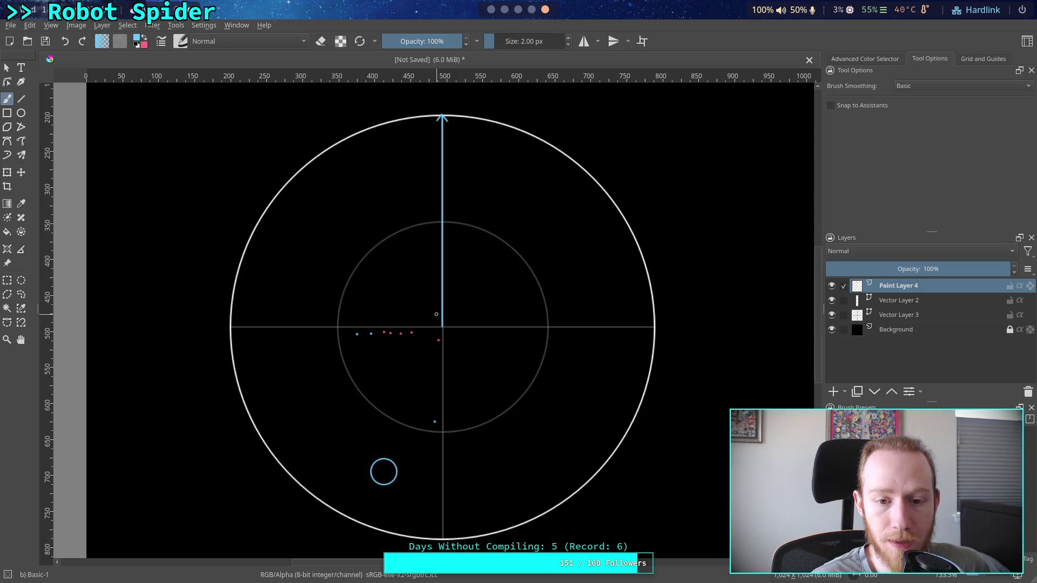
left_click(436, 310)
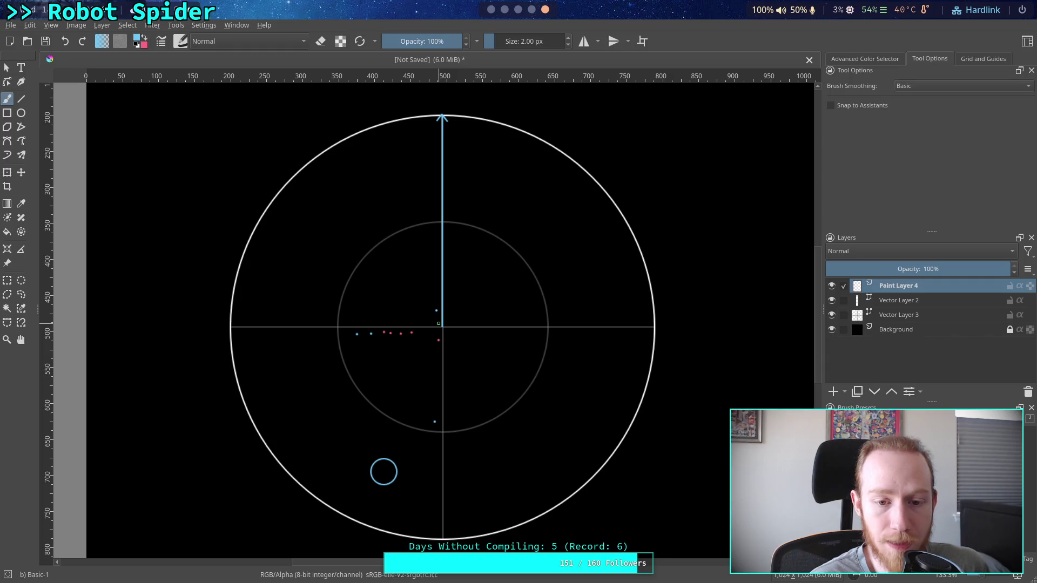
key("x")
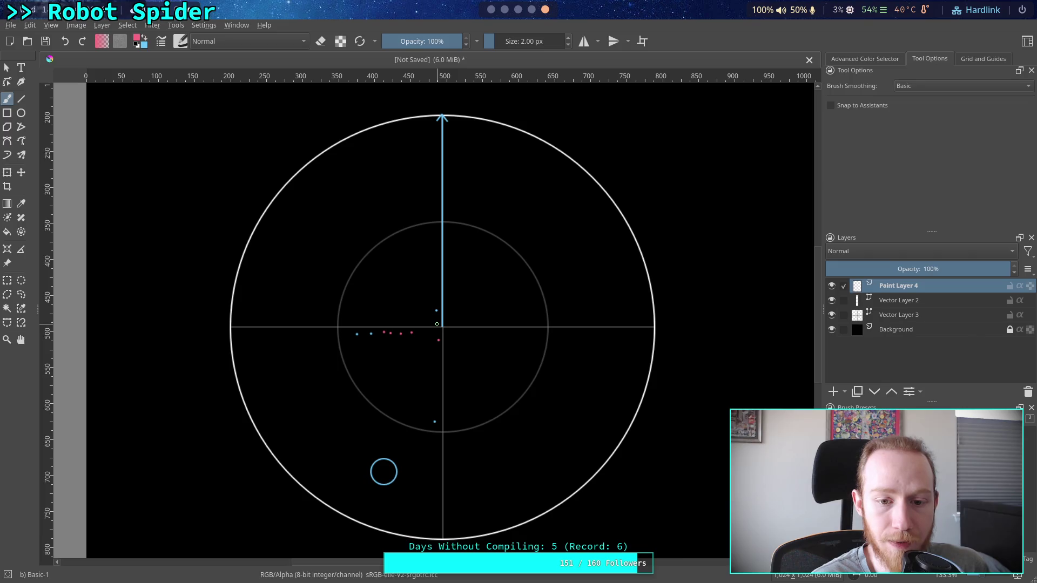
scroll(440, 325, "up", 1)
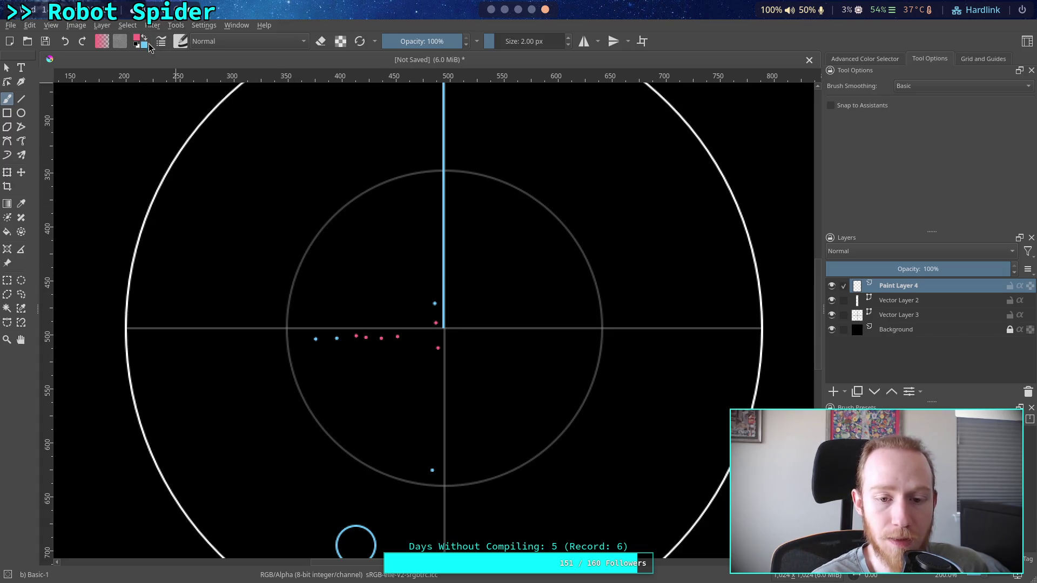
left_click(145, 37)
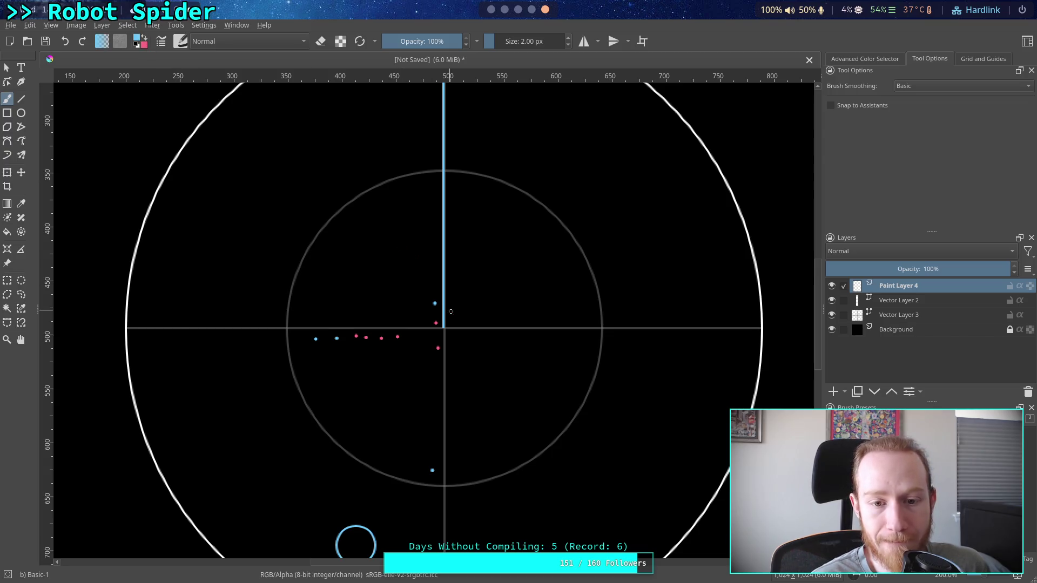
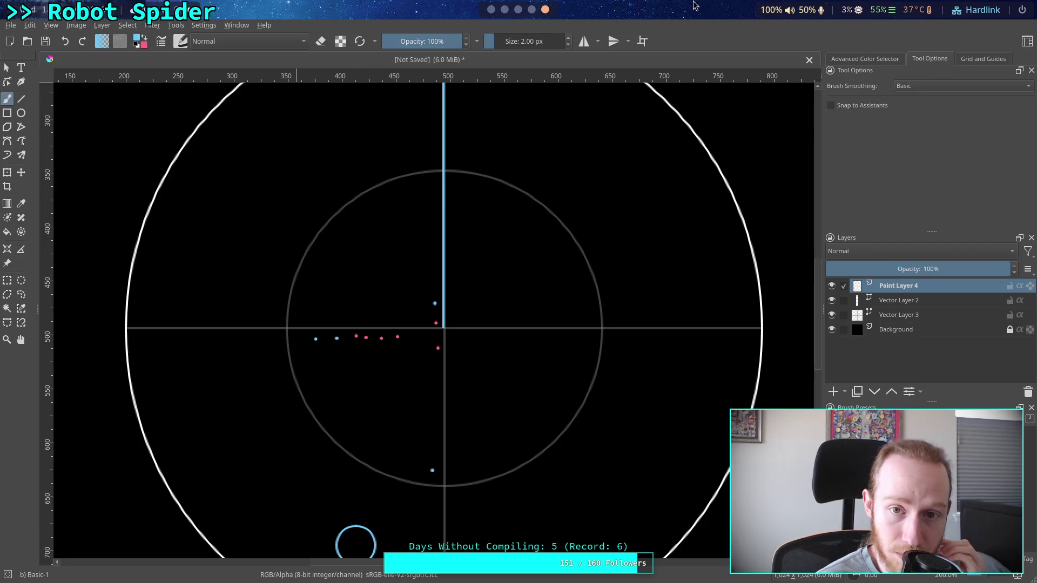
Open Desmos in the browser and enter the polar equation r = a + b cos θ in a new row
left_click(543, 12)
left_click(15, 363)
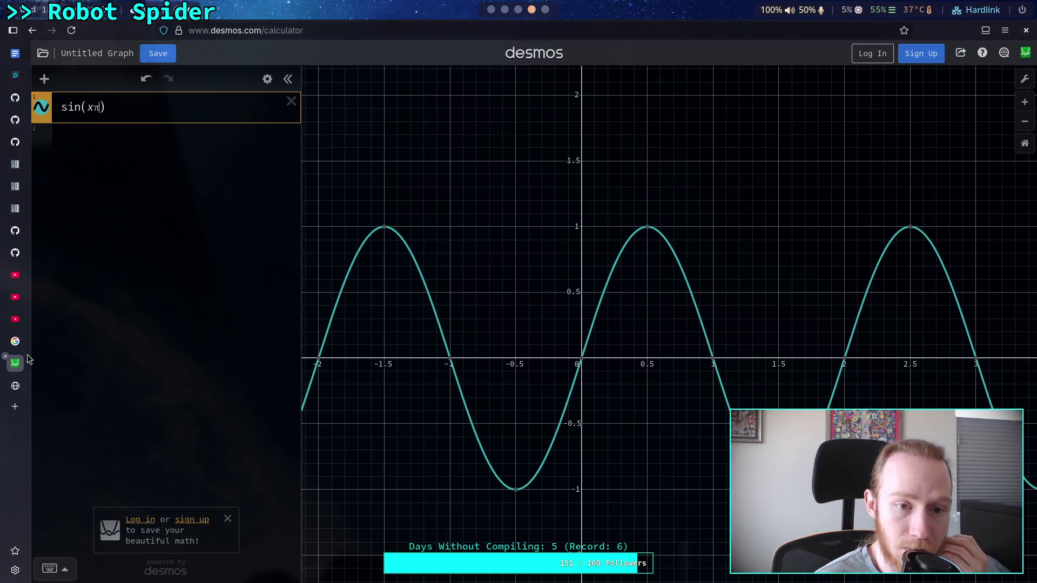
left_click(131, 142)
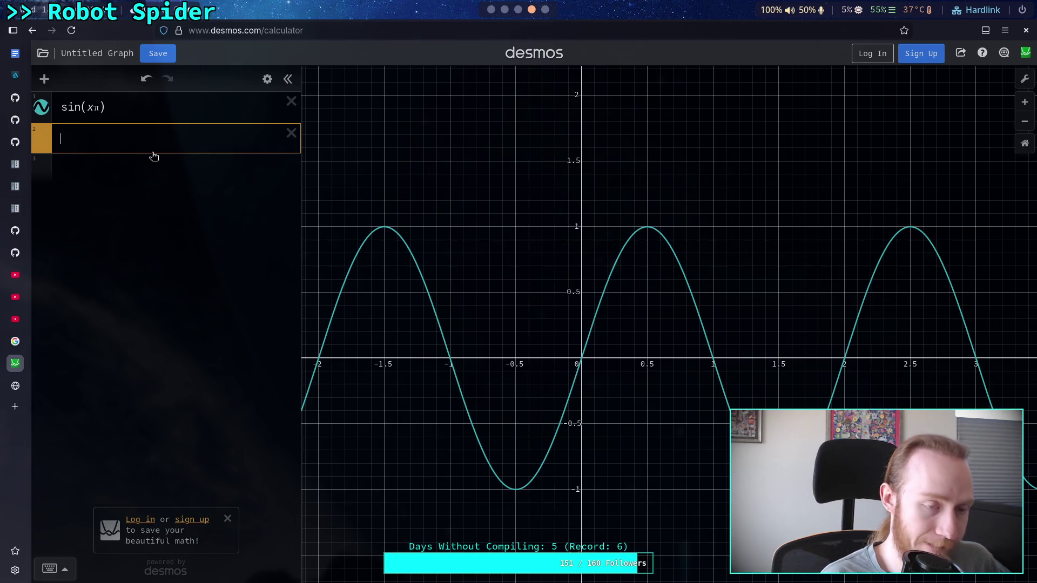
type("r =")
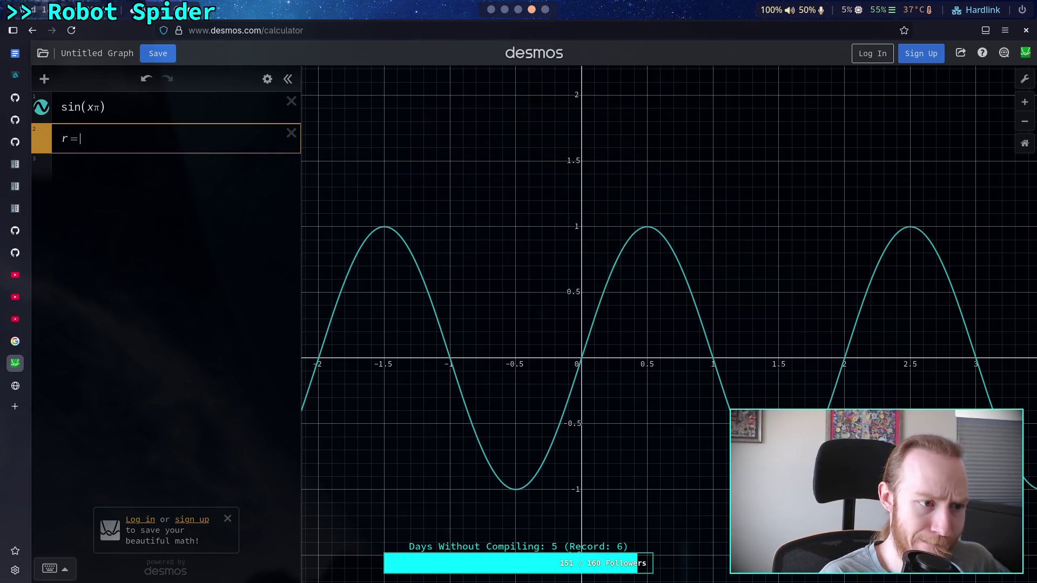
type("a?")
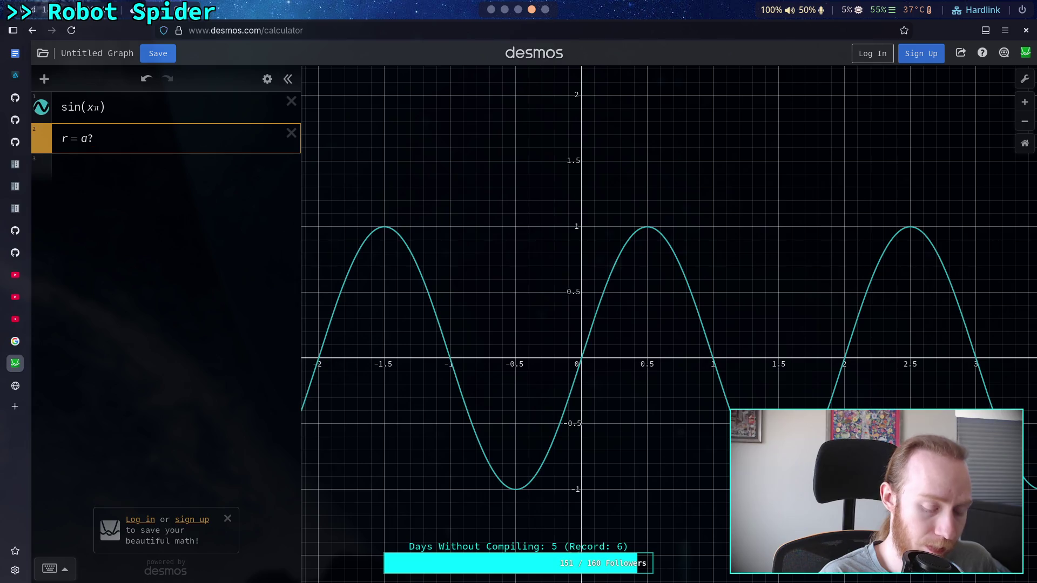
type("+")
type("cos")
key("BackSpace")
key("BackSpace")
key("BackSpace")
type("bcos")
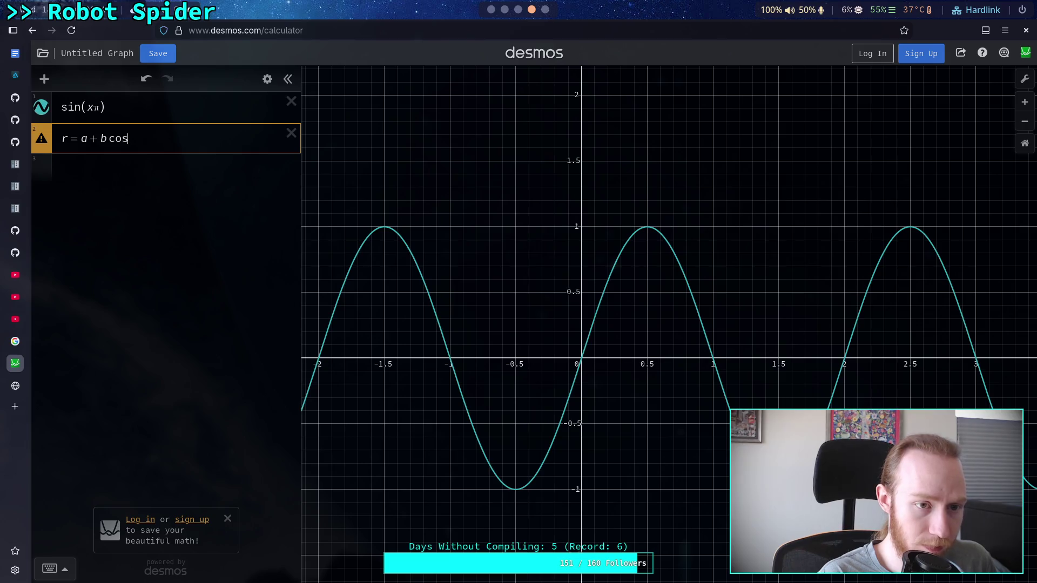
type("theta")
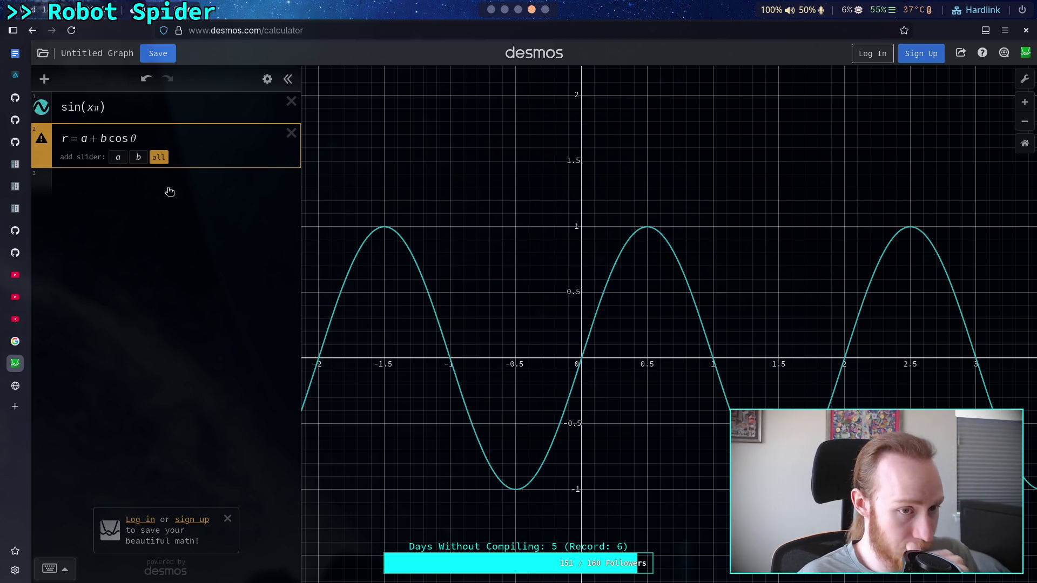
left_click(175, 195)
Add sliders for a and b and set both ranges from 0 to 2
left_click(158, 158)
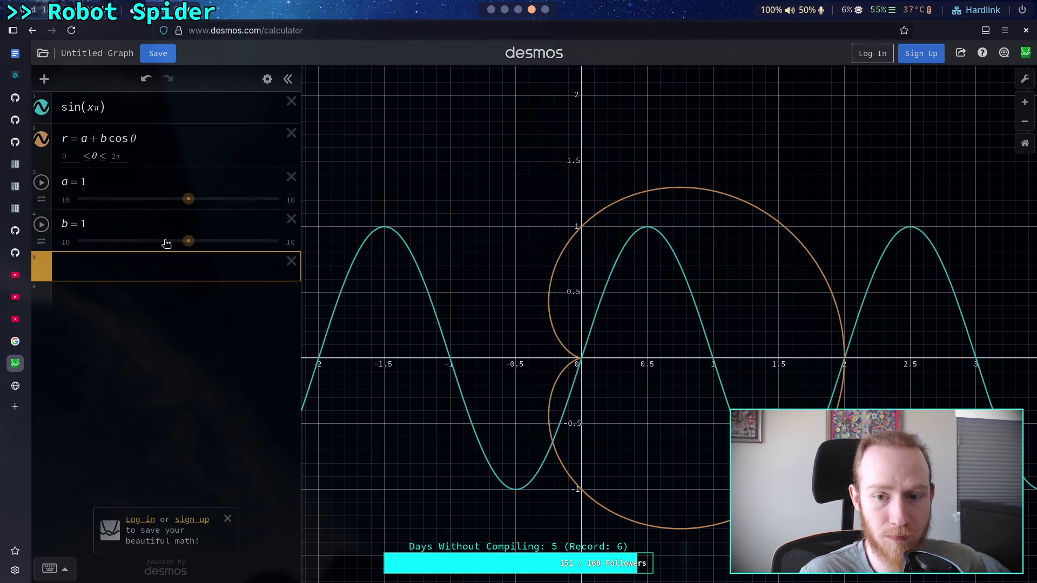
left_click(63, 243)
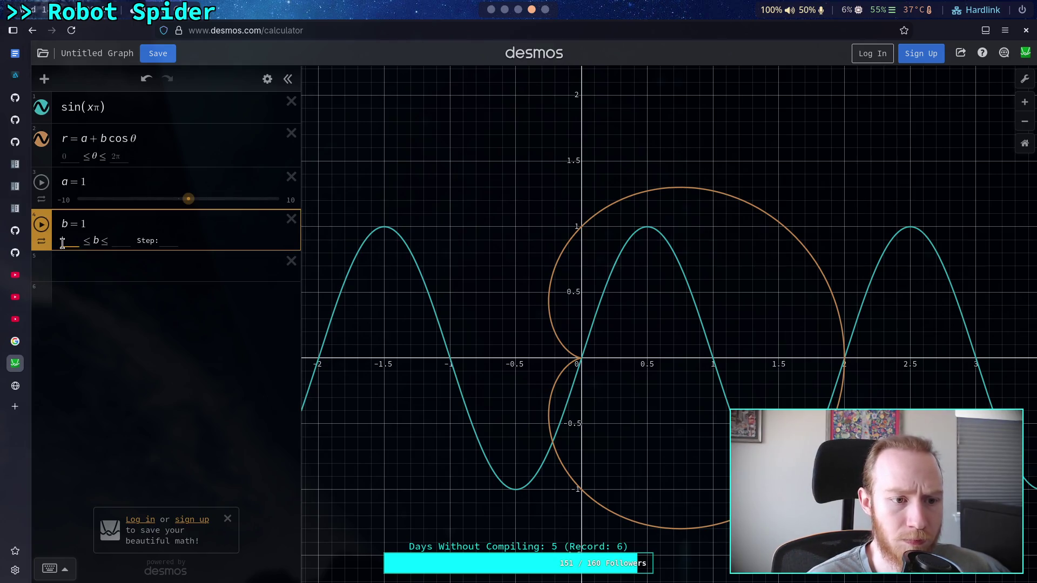
type("0")
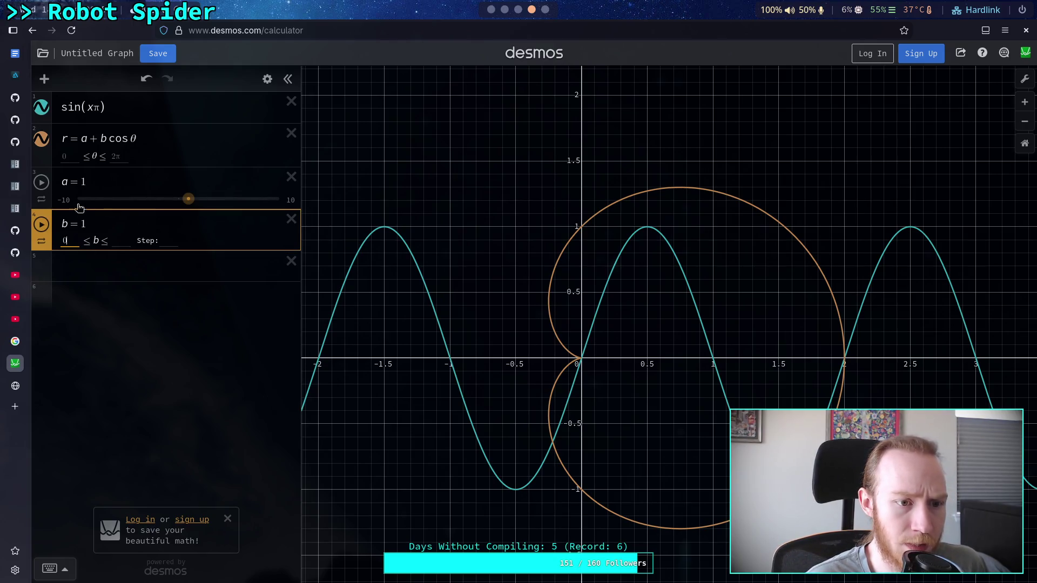
left_click(66, 200)
type("0")
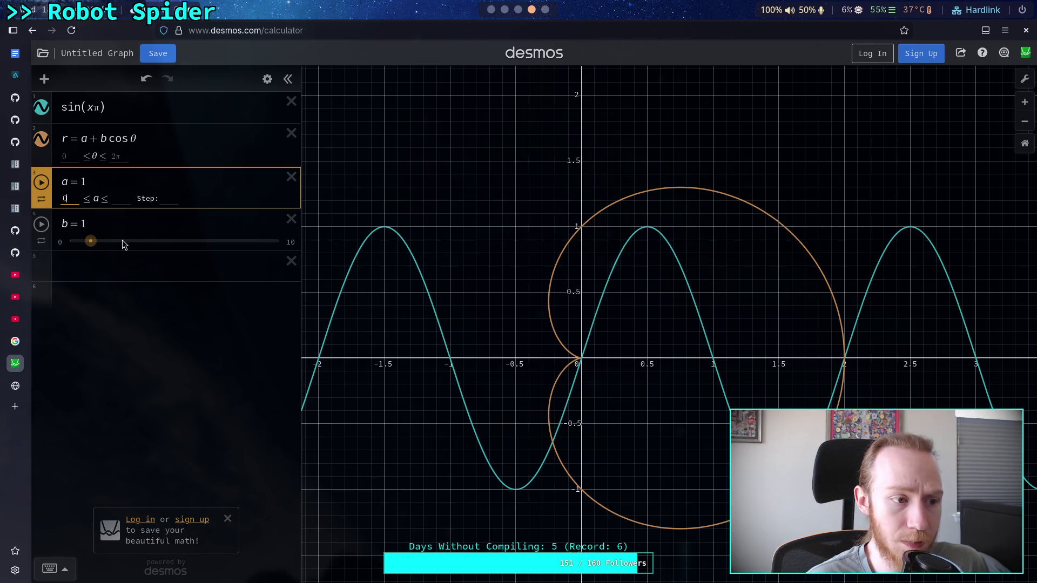
left_click(119, 306)
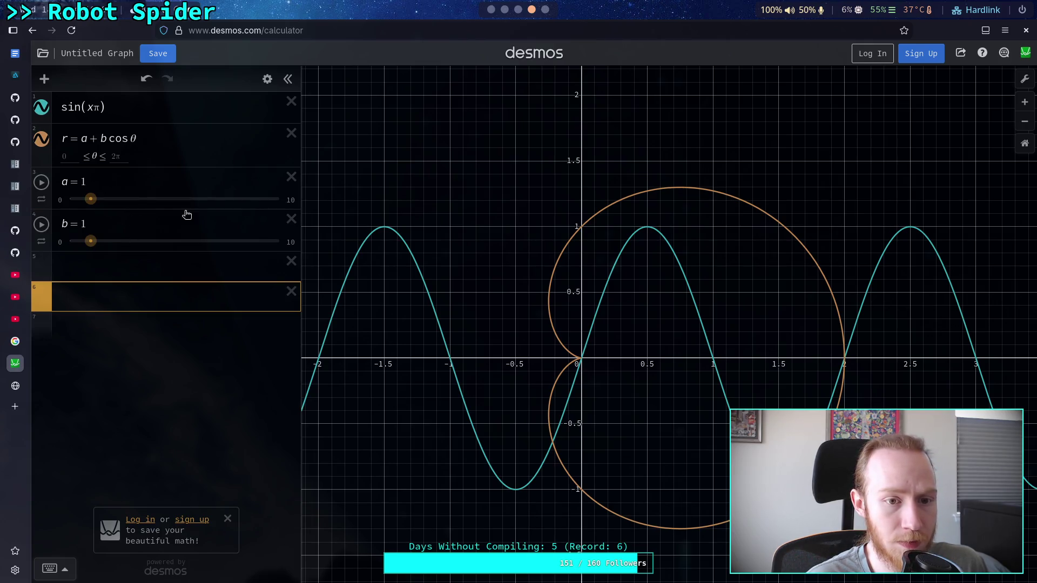
left_click(288, 201)
type("2")
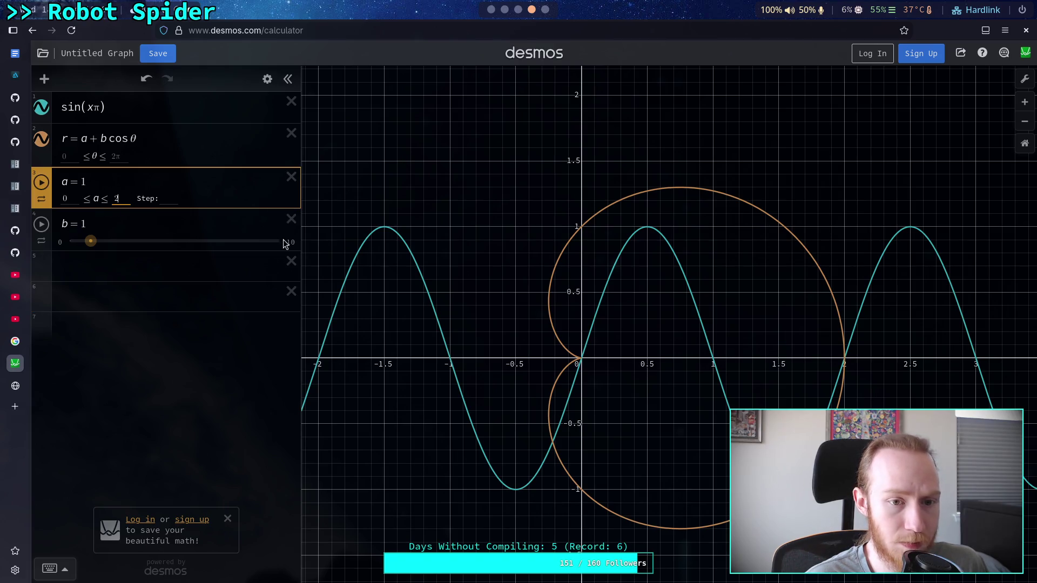
left_click(288, 242)
key("BackSpace")
type("2")
left_click(162, 339)
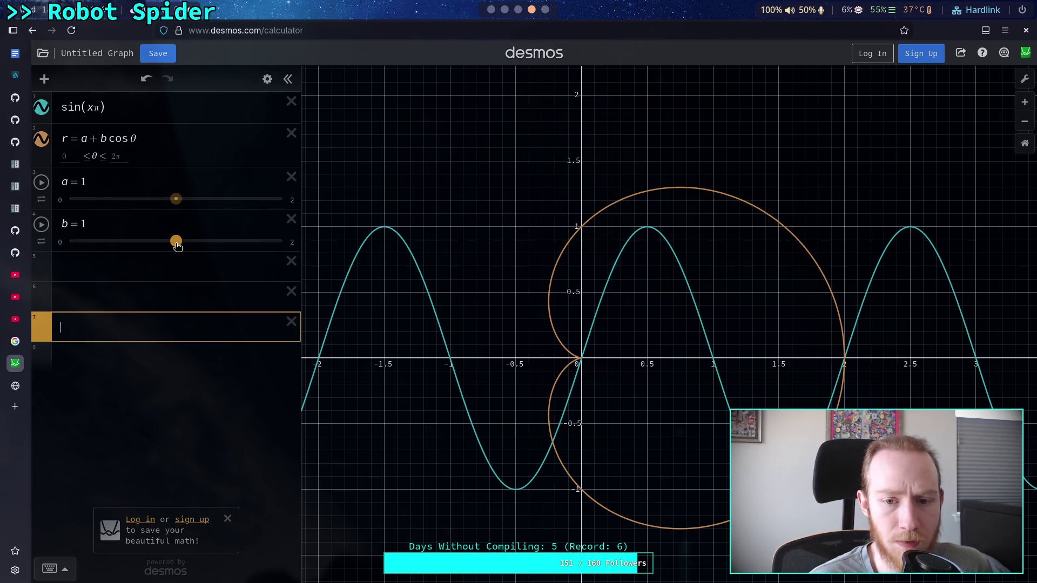
Try the a and b sliders, then change cos to sin in the equation
left_click(177, 242)
mouse_move(176, 246)
left_mouse_down()
mouse_move(141, 241)
mouse_move(171, 241)
left_mouse_up()
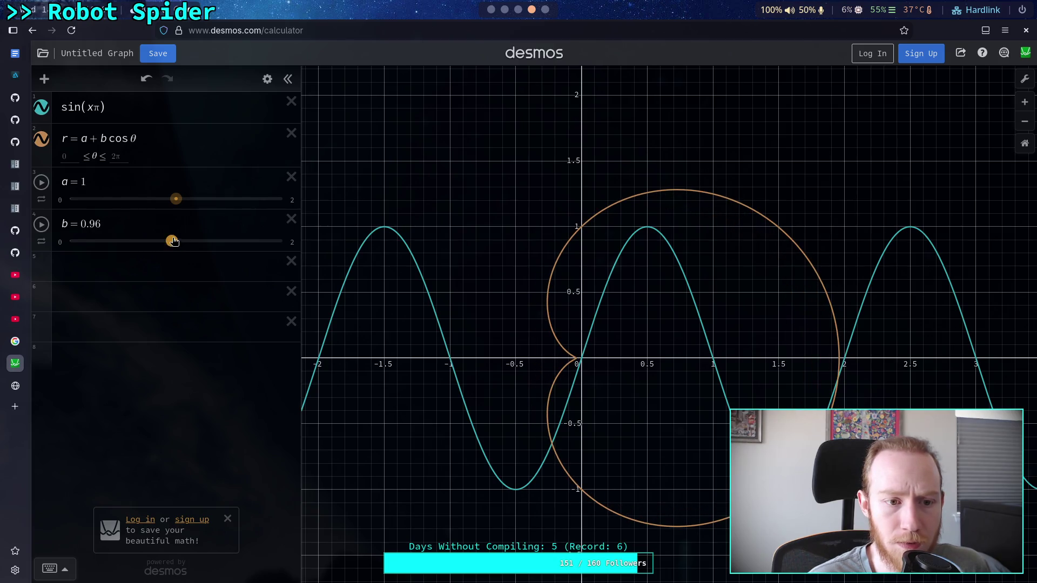
mouse_move(175, 198)
left_mouse_down()
mouse_move(145, 200)
mouse_move(138, 211)
mouse_move(213, 211)
mouse_move(180, 212)
left_mouse_up()
double_click(119, 139)
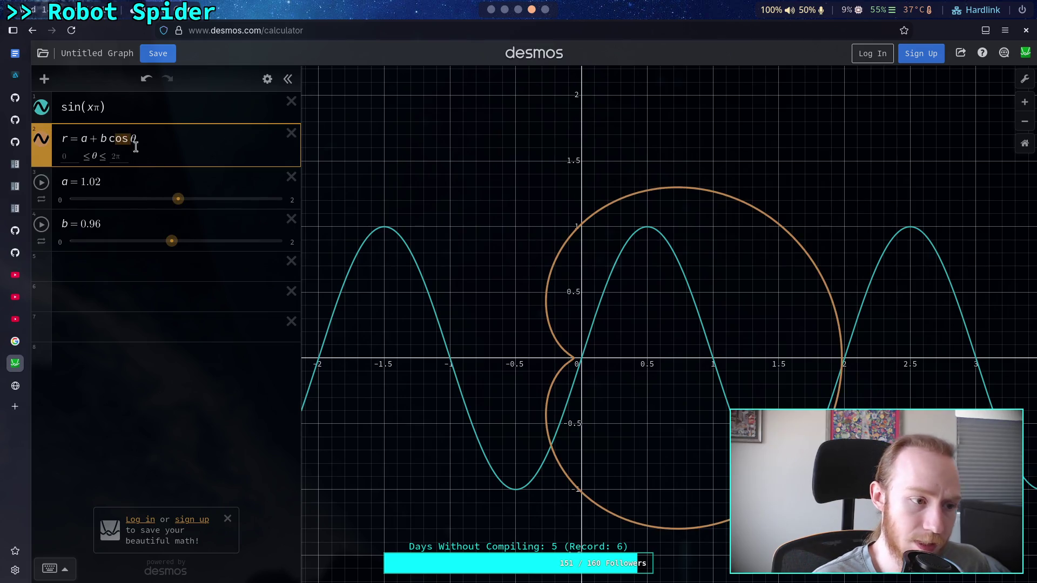
left_click(122, 138)
key("shift+Left")
key("shift+Left")
key("shift+Left")
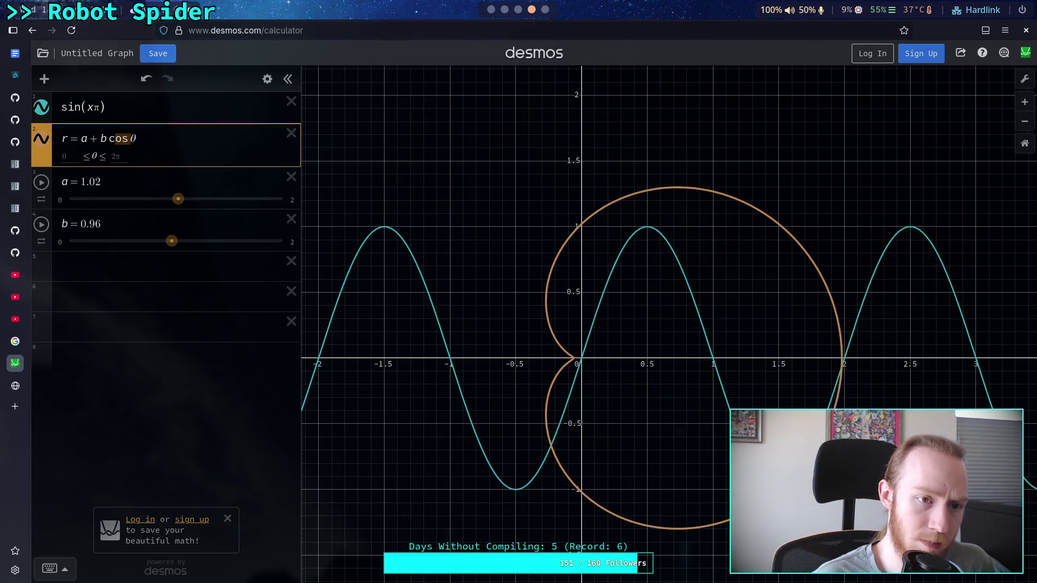
type("sin")
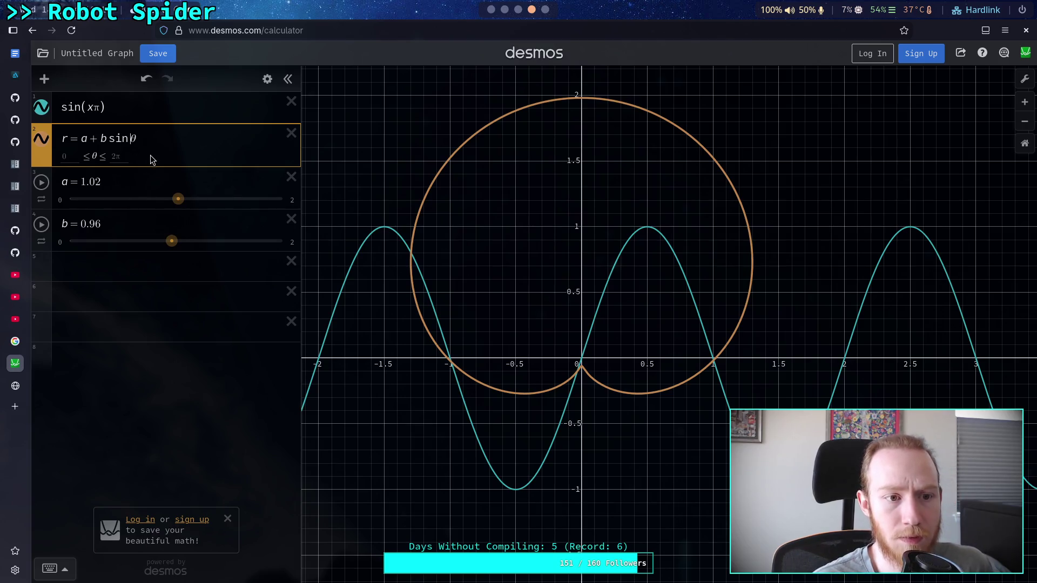
Adjust the sliders and change the plus to minus, giving r = a − b sin θ
mouse_move(178, 198)
left_mouse_down()
mouse_move(50, 217)
mouse_move(121, 199)
mouse_move(199, 200)
mouse_move(153, 199)
left_mouse_up()
mouse_move(172, 241)
left_mouse_down()
mouse_move(193, 242)
mouse_move(28, 249)
mouse_move(133, 254)
mouse_move(145, 244)
left_mouse_up()
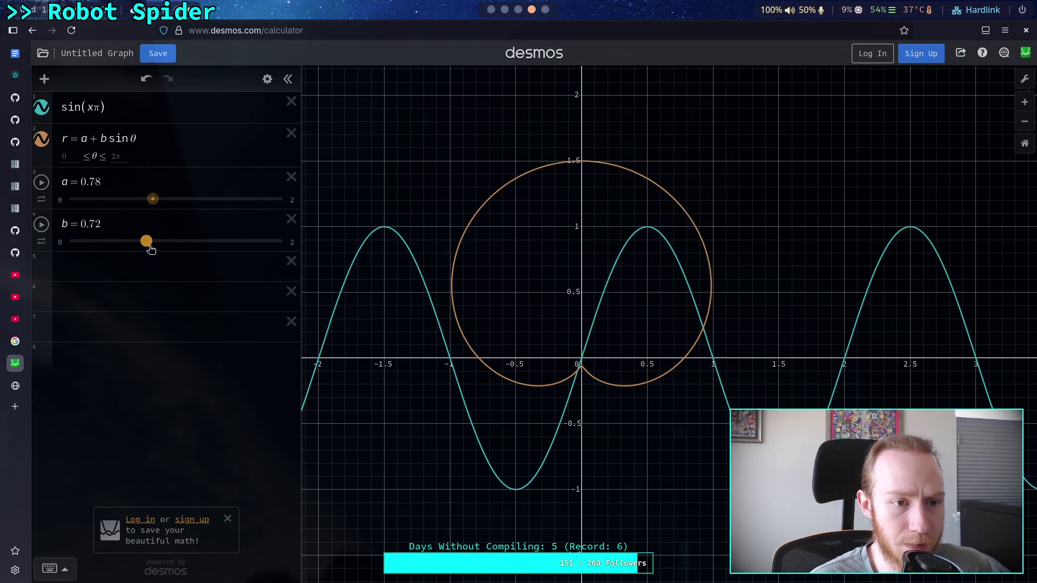
left_click(93, 142)
type("-")
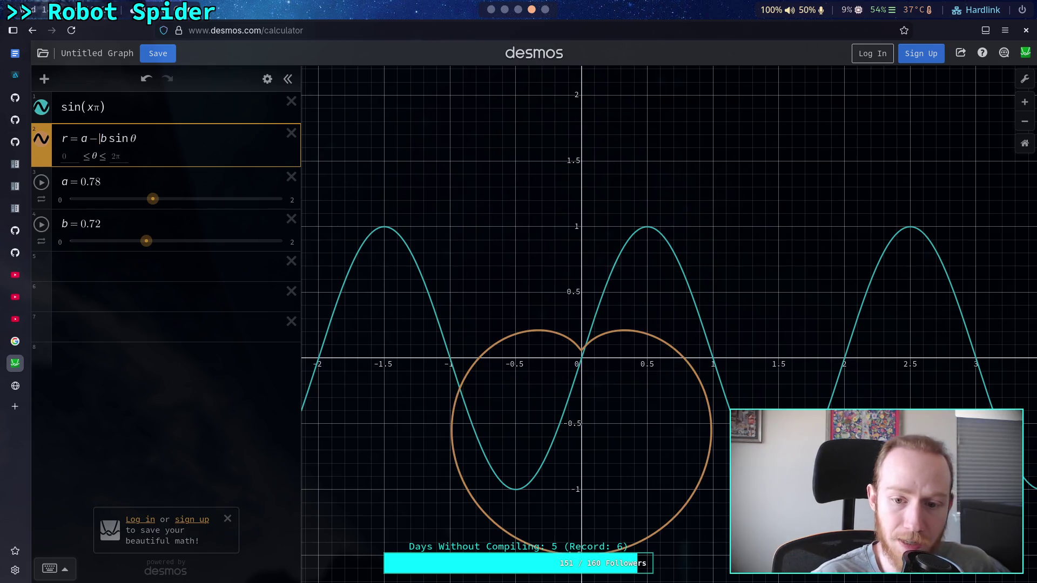
Drag the a and b sliders to explore the curve's shapes, ending near 0.5
left_click_drag(151, 203, 200, 204)
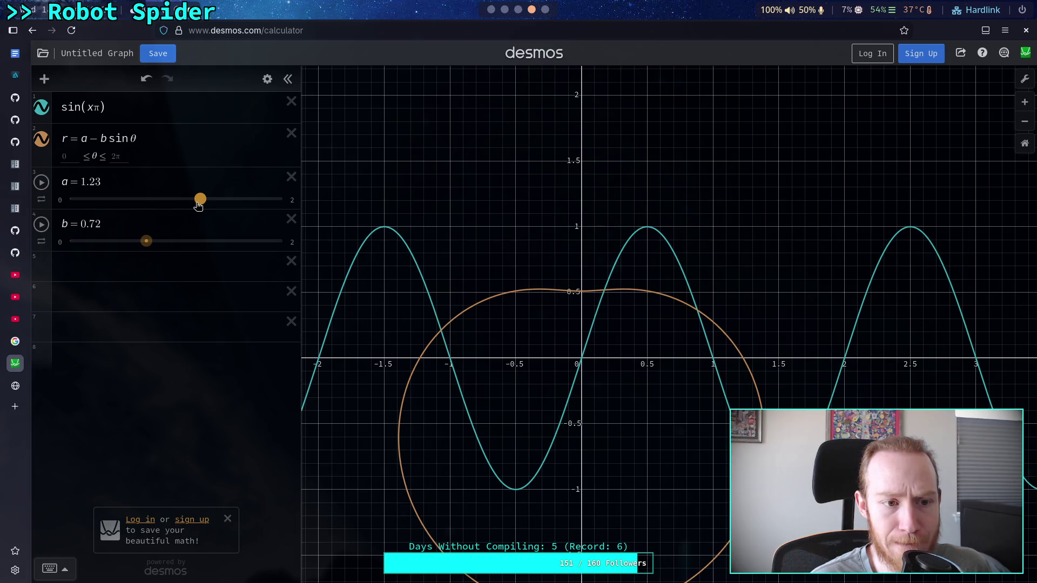
mouse_move(146, 241)
left_mouse_down()
mouse_move(204, 242)
mouse_move(191, 240)
left_mouse_up()
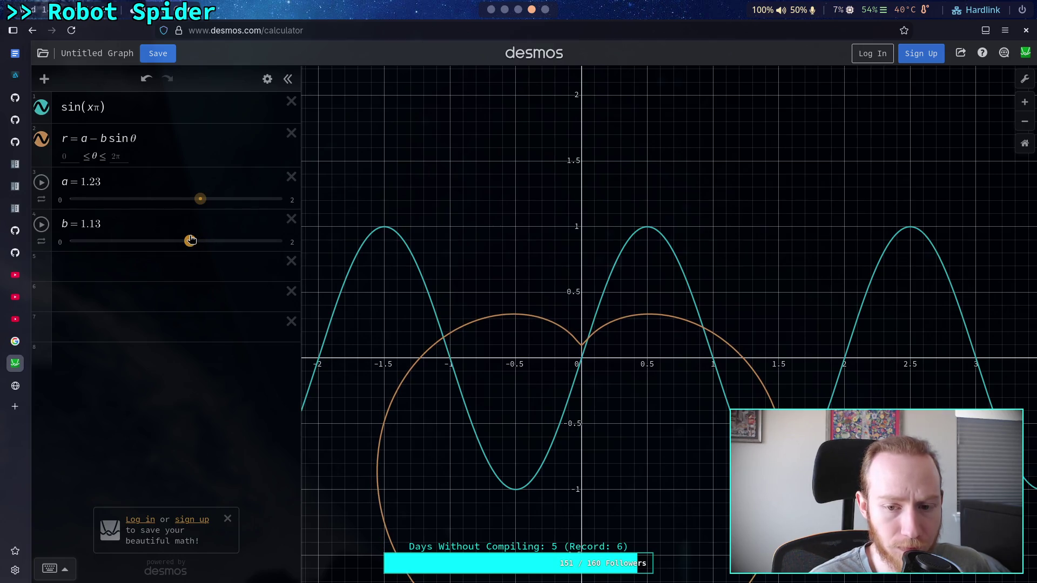
mouse_move(199, 199)
left_mouse_down()
mouse_move(189, 202)
mouse_move(210, 211)
mouse_move(188, 242)
mouse_move(130, 241)
left_mouse_up()
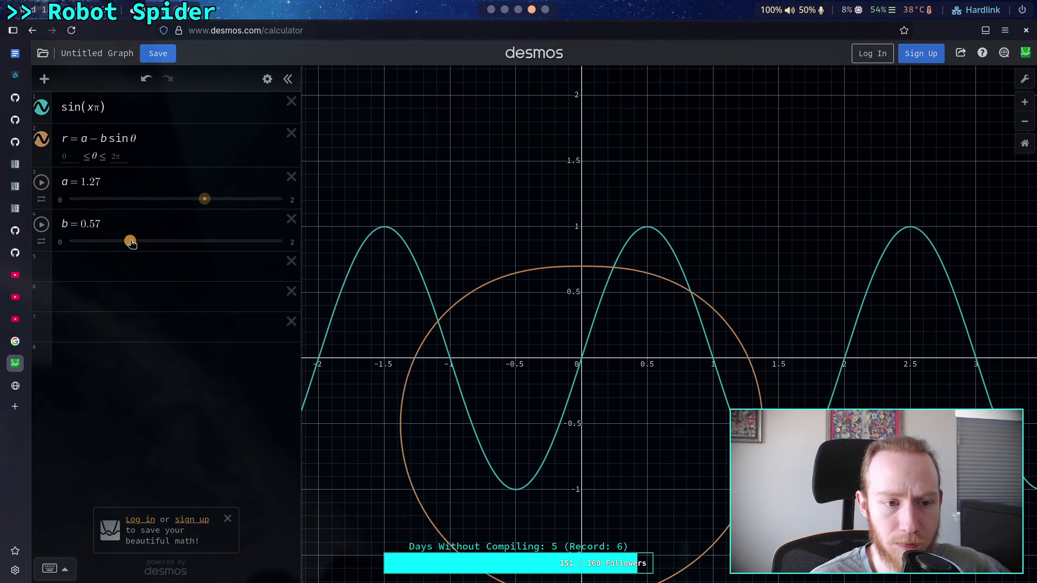
mouse_move(205, 201)
left_mouse_down()
mouse_move(132, 213)
mouse_move(139, 210)
mouse_move(138, 241)
left_mouse_up()
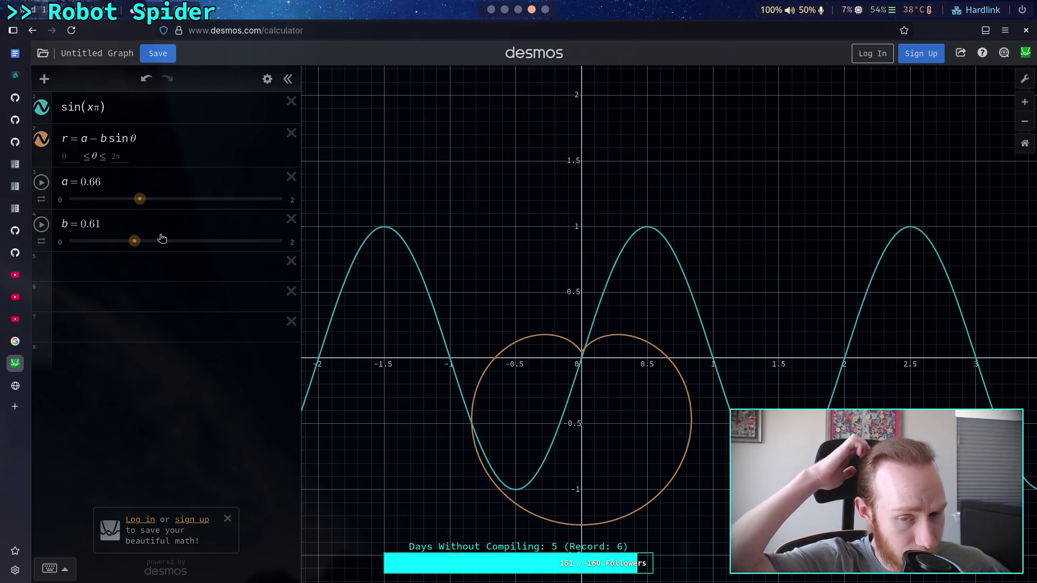
left_click_drag(134, 240, 92, 250)
left_click_drag(140, 199, 96, 216)
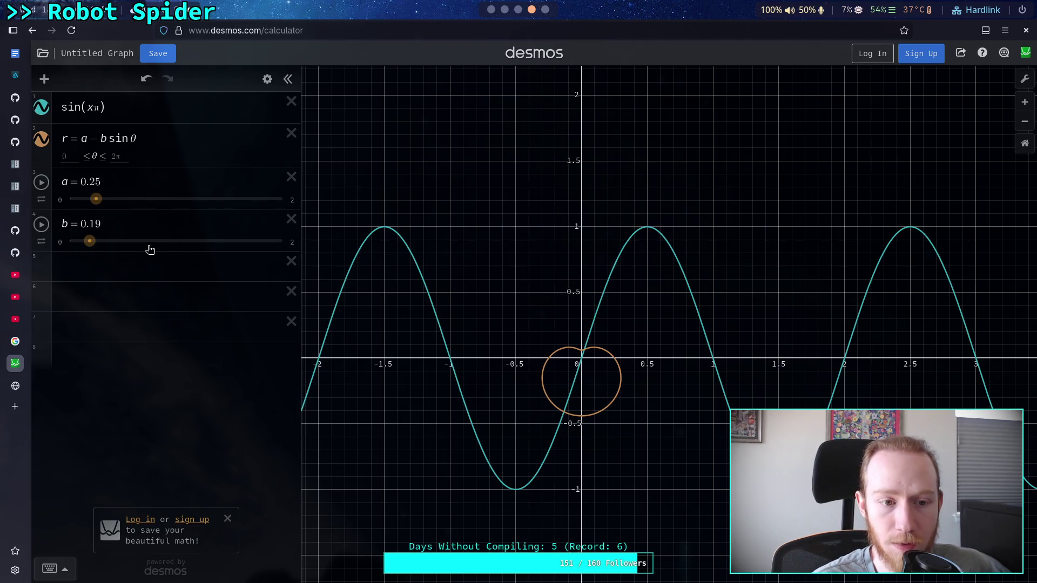
left_click_drag(96, 200, 97, 201)
left_click_drag(89, 240, 125, 240)
left_click_drag(97, 200, 124, 210)
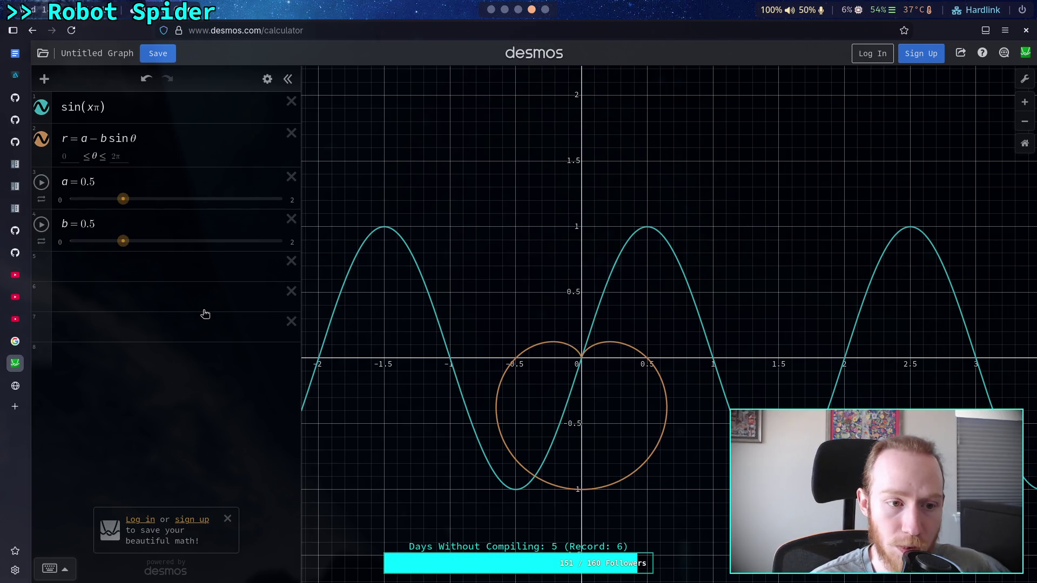
left_click(100, 225)
Set b to 0.25 and cap slider b's upper limit at .5
key("BackSpace")
type("25")
left_click(120, 238)
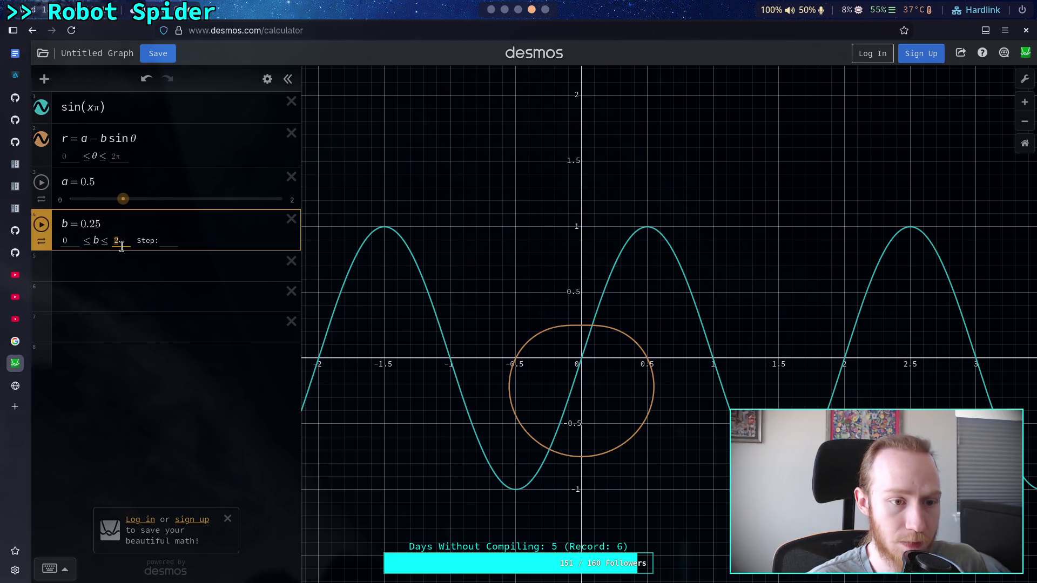
key("BackSpace")
type(".5")
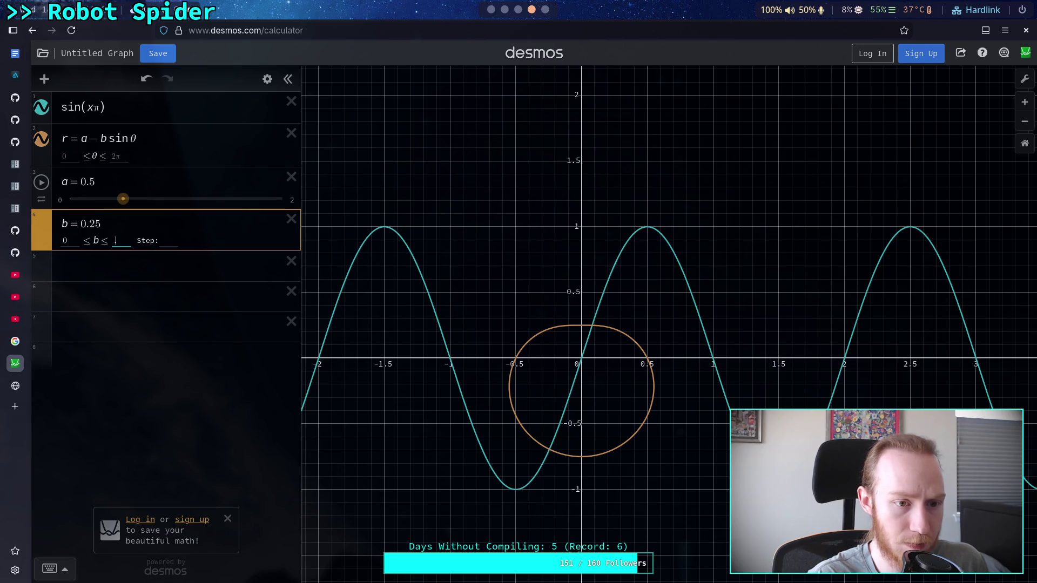
key("Return")
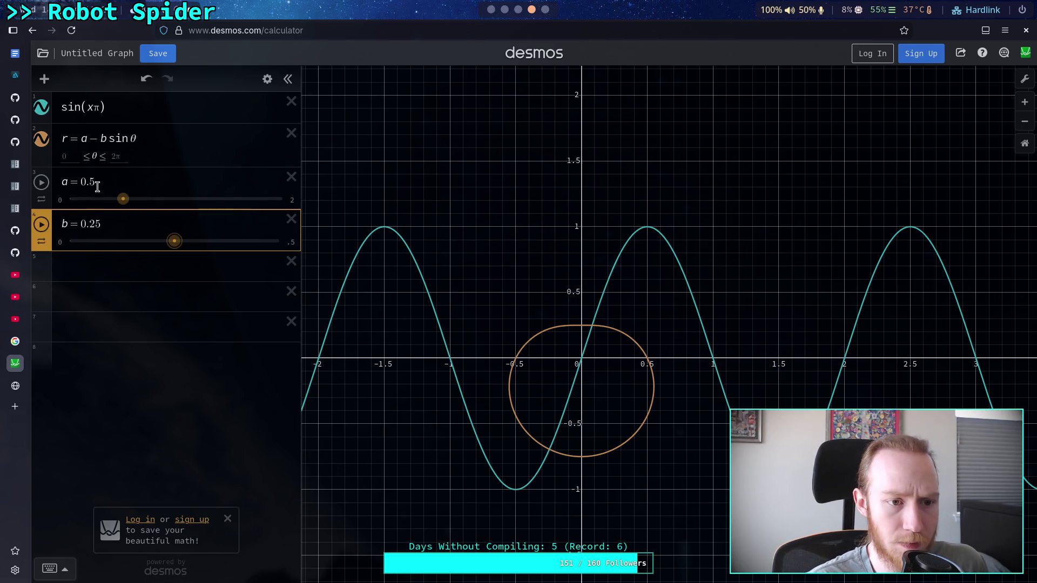
Limit slider a to 0–.5, set a to 0.25, and hide the sin(xπ) curve
left_click(61, 201)
left_click(119, 199)
key("BackSpace")
type(".5")
key("Return")
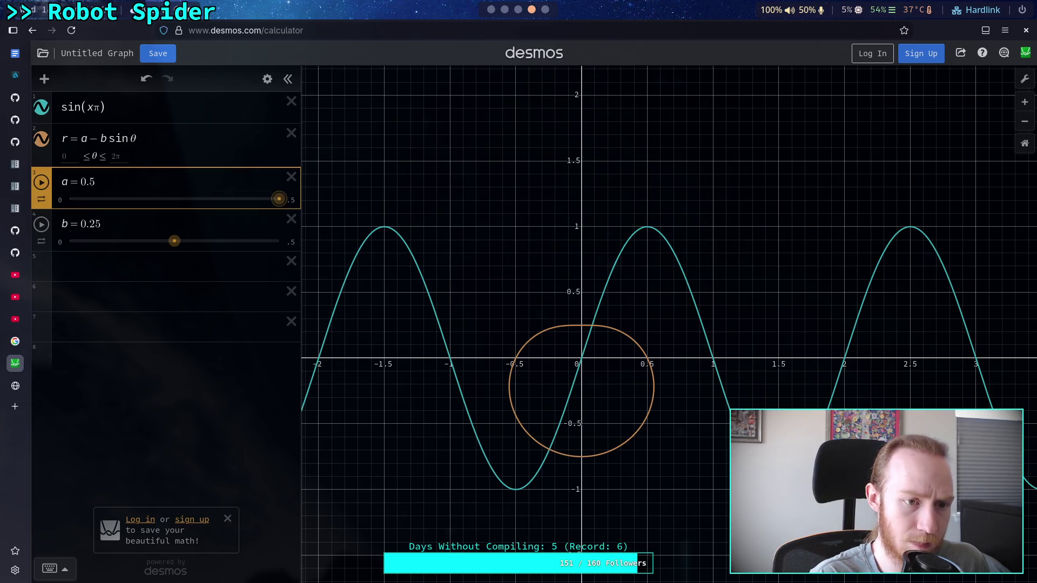
mouse_move(277, 199)
left_mouse_down()
mouse_move(186, 200)
mouse_move(172, 212)
left_mouse_up()
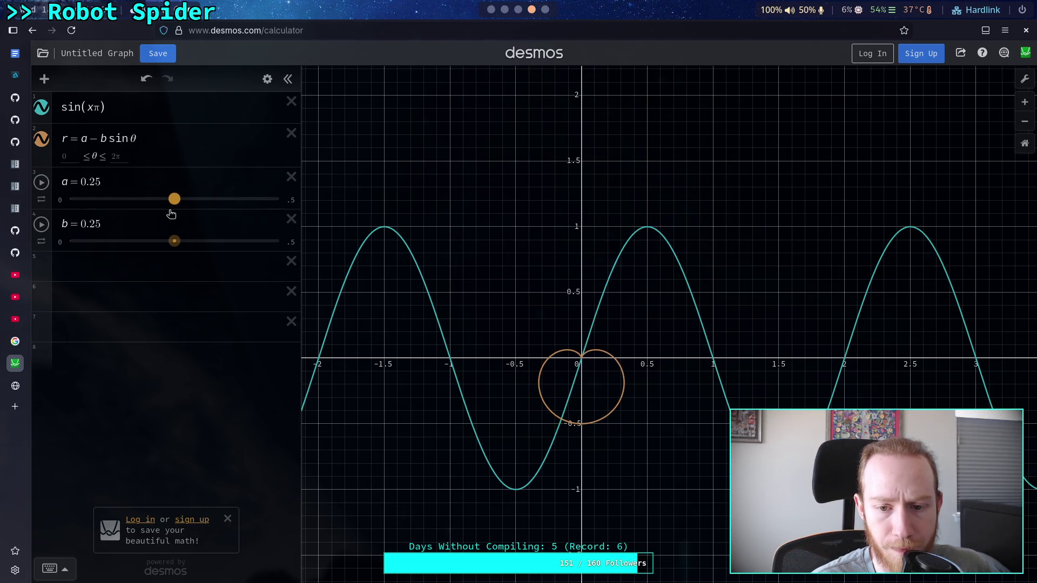
scroll(570, 378, "up", 3)
left_click(39, 113)
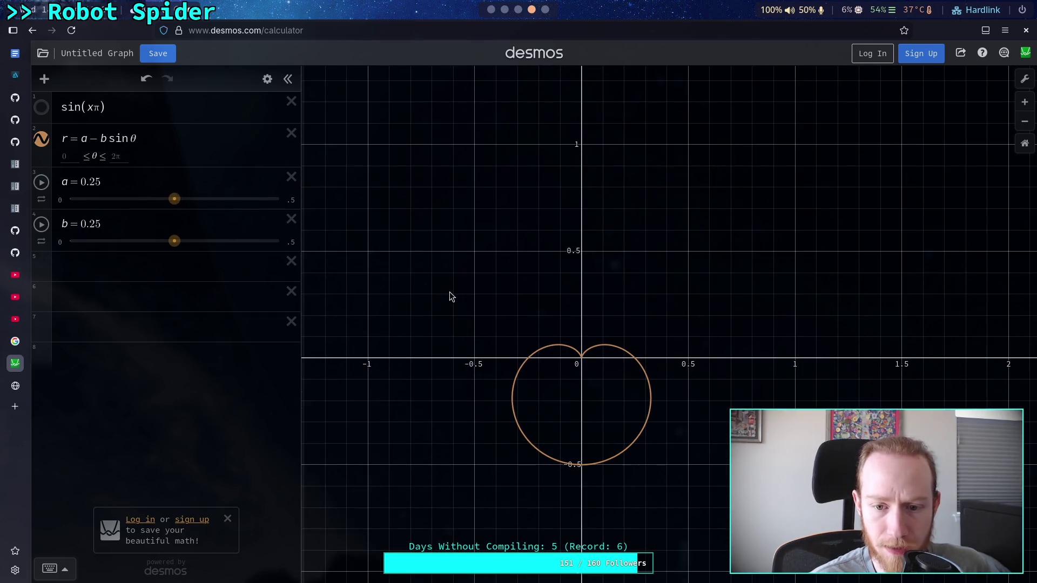
Nudge slider a, switch to Obsidian and the Krita sketch, then return to Desmos
mouse_move(174, 200)
left_mouse_down()
mouse_move(163, 202)
mouse_move(175, 202)
left_mouse_up()
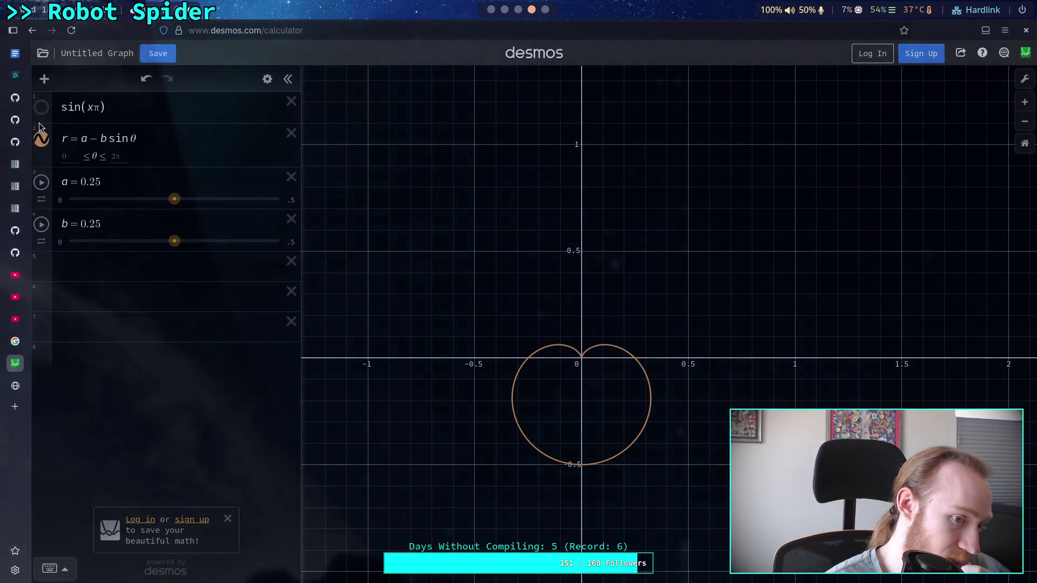
left_click(519, 10)
left_click(544, 10)
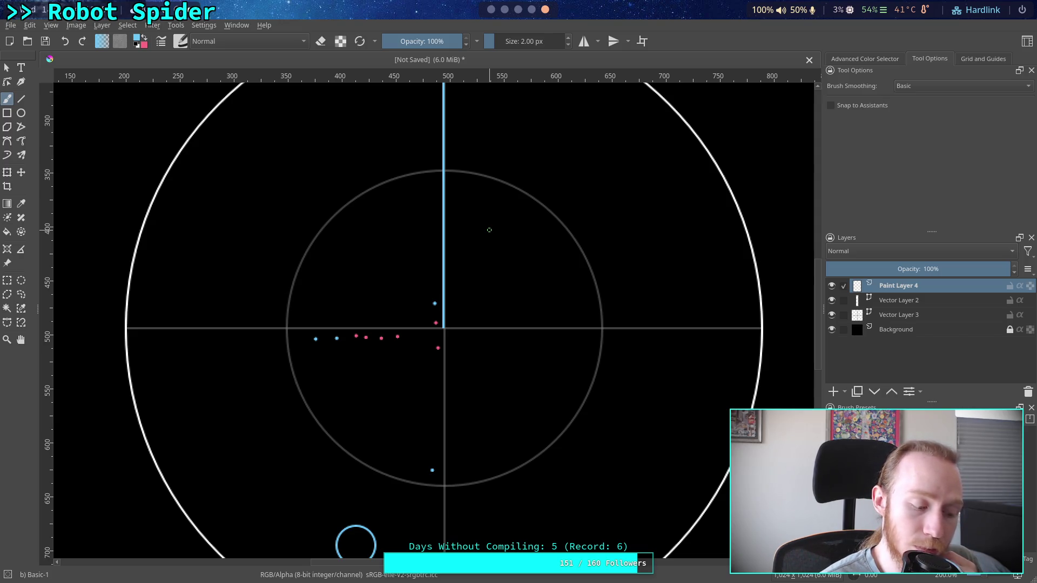
key("super+4")
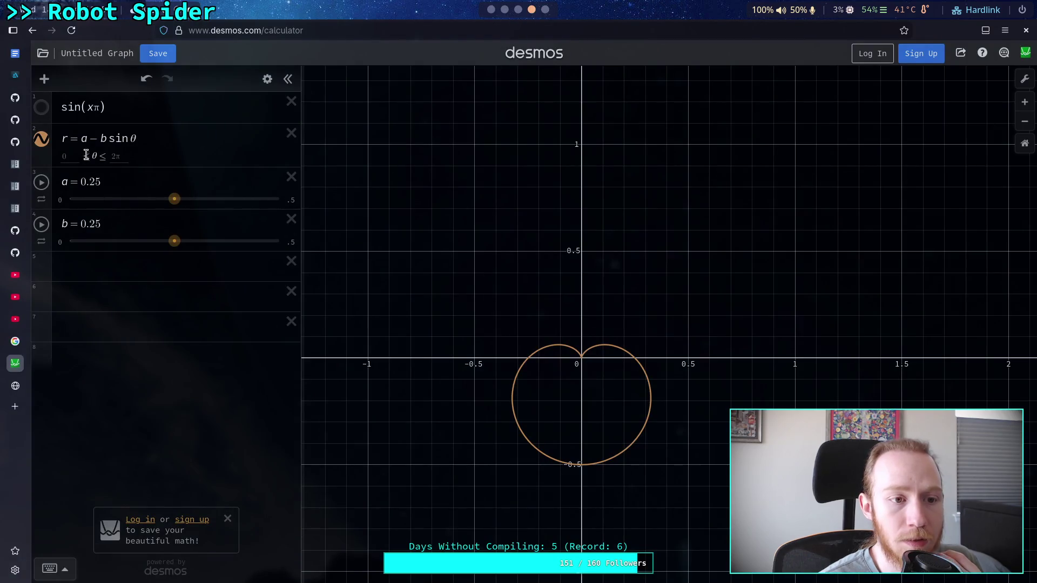
Turn the cardioid equation into the inequality r < a − b sin θ, then switch to the Krita sketch
left_click(77, 142)
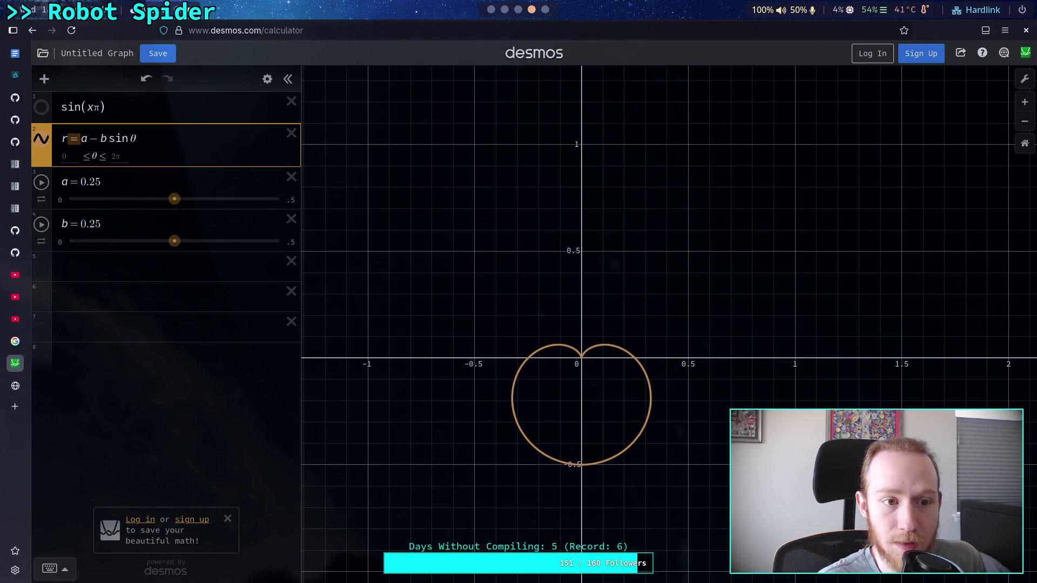
type("<")
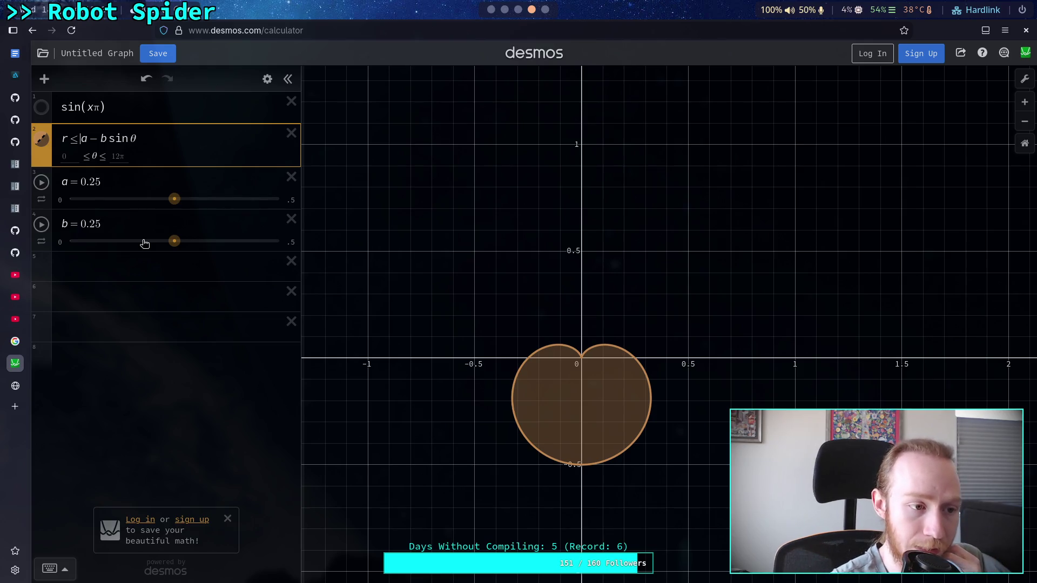
left_click(546, 9)
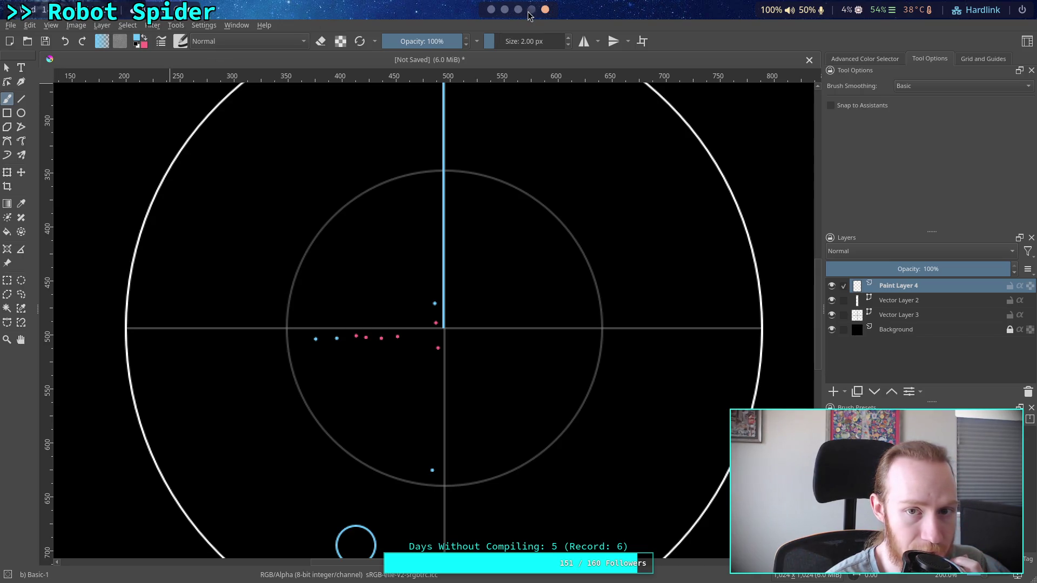
Back in Desmos, drag the sliders to a = 0.43 and b = 0.5, enlarging the filled cardioid
key("super+4")
mouse_move(174, 199)
left_mouse_down()
mouse_move(205, 201)
mouse_move(137, 207)
mouse_move(195, 200)
left_mouse_up()
mouse_move(173, 241)
left_mouse_down()
mouse_move(131, 247)
mouse_move(241, 243)
mouse_move(181, 245)
mouse_move(190, 241)
left_mouse_up()
left_click_drag(196, 200, 249, 200)
mouse_move(206, 244)
left_mouse_down()
mouse_move(148, 242)
mouse_move(287, 244)
left_mouse_up()
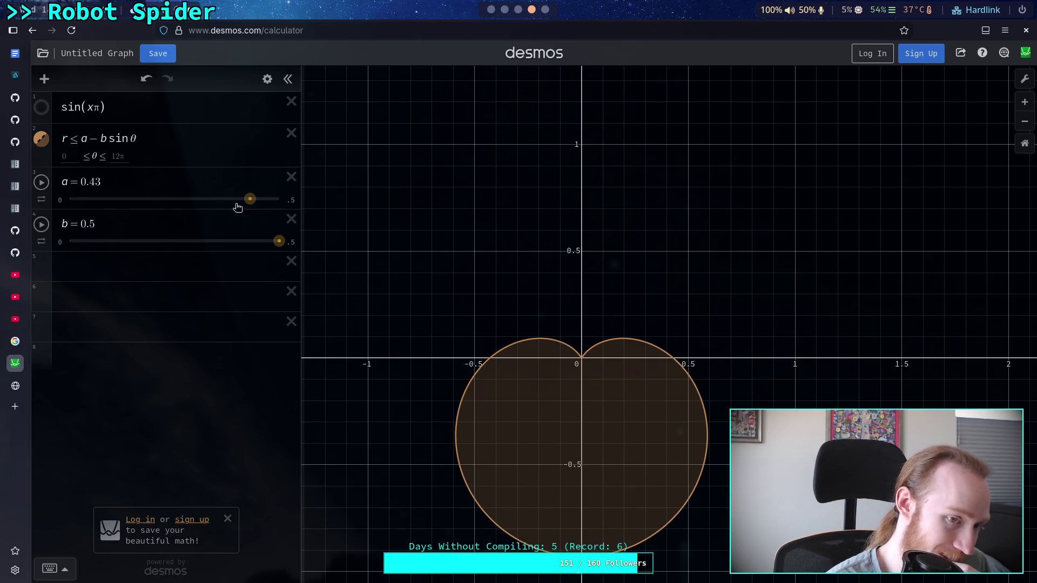
Set b to about 0.25 and a to about 0.24, then switch to the Krita sketch
left_click_drag(278, 242, 174, 242)
mouse_move(250, 199)
left_mouse_down()
mouse_move(170, 199)
mouse_move(173, 215)
left_mouse_up()
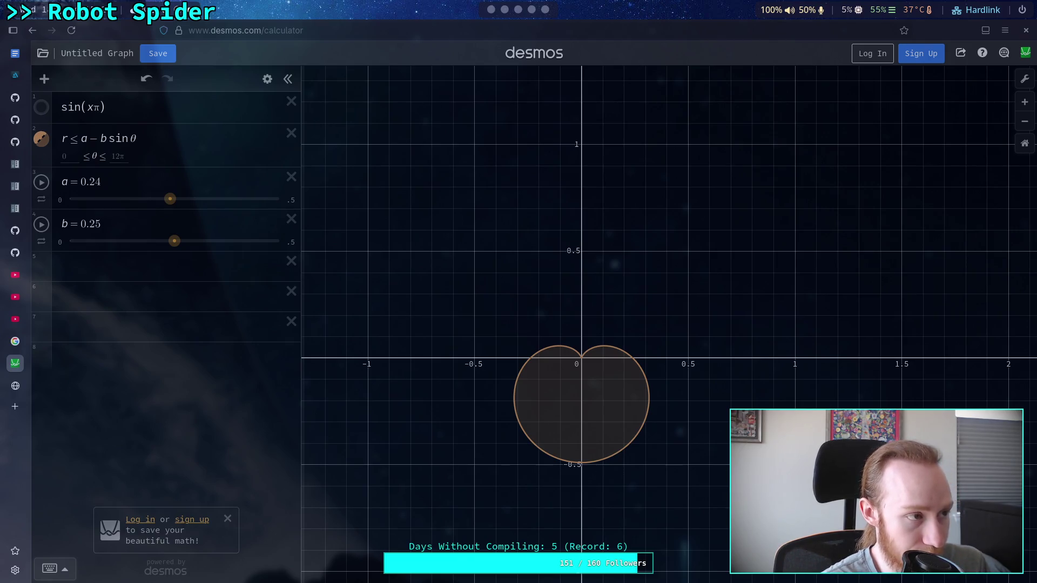
key("super+5")
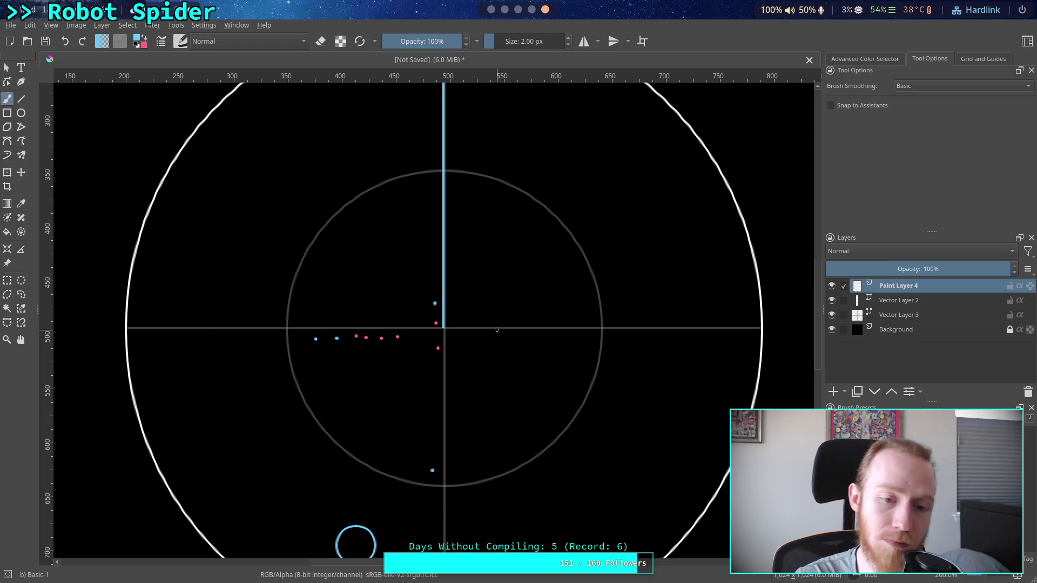
Return from the Krita sketch to the Desmos graph in Firefox
left_click(532, 9)
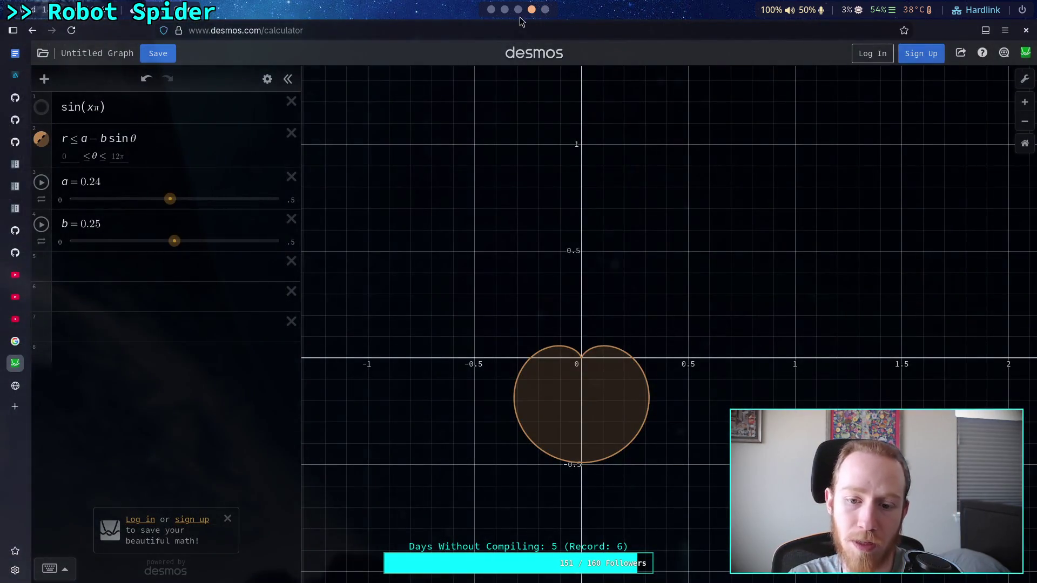
Rewrite the a term of the inequality as (a·θ/2)
mouse_move(170, 200)
left_mouse_down()
mouse_move(281, 208)
mouse_move(174, 214)
left_mouse_up()
left_click(86, 138)
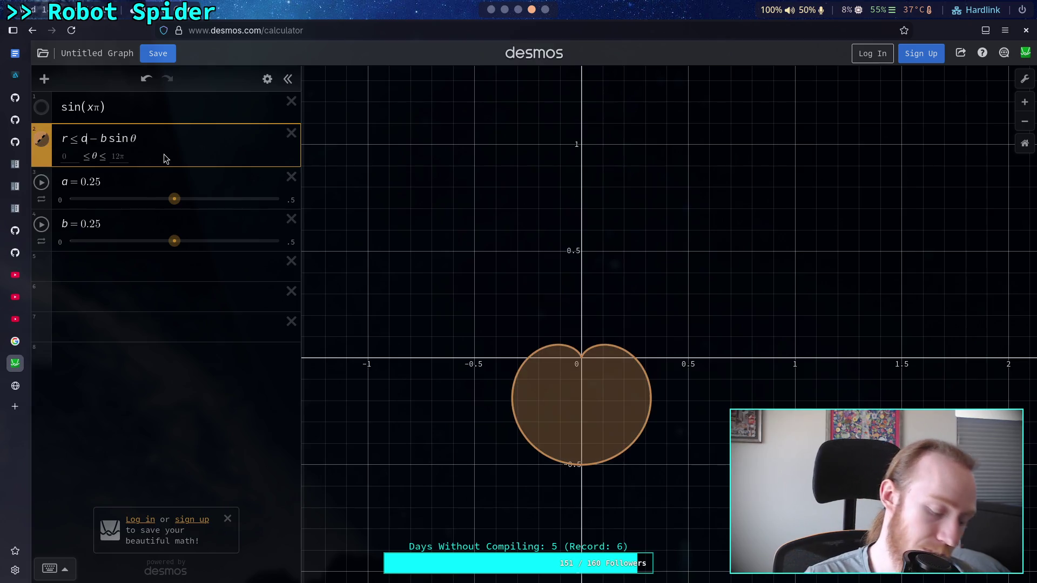
type("*")
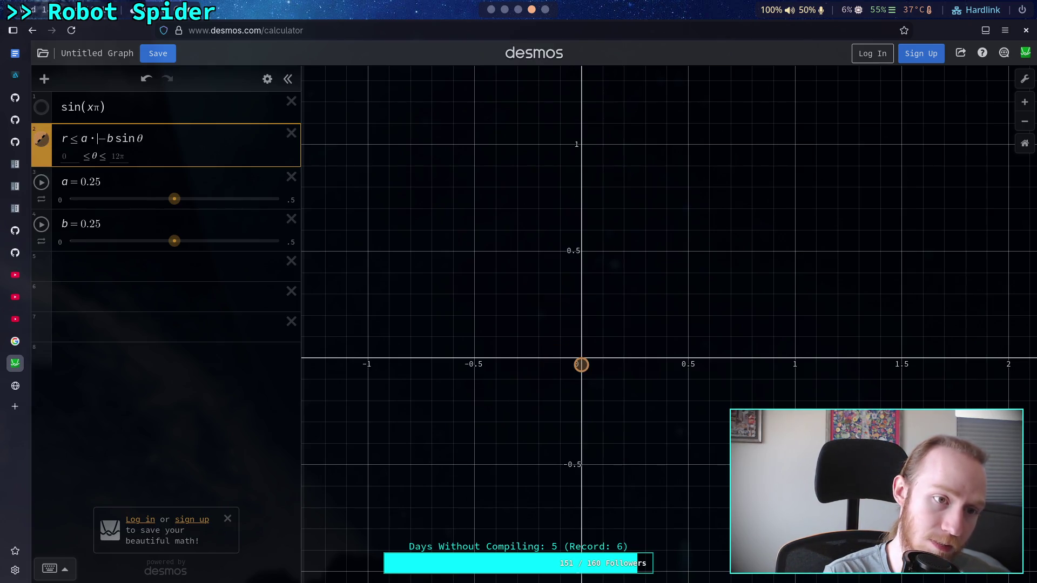
key("shift+Left")
key("shift+Left")
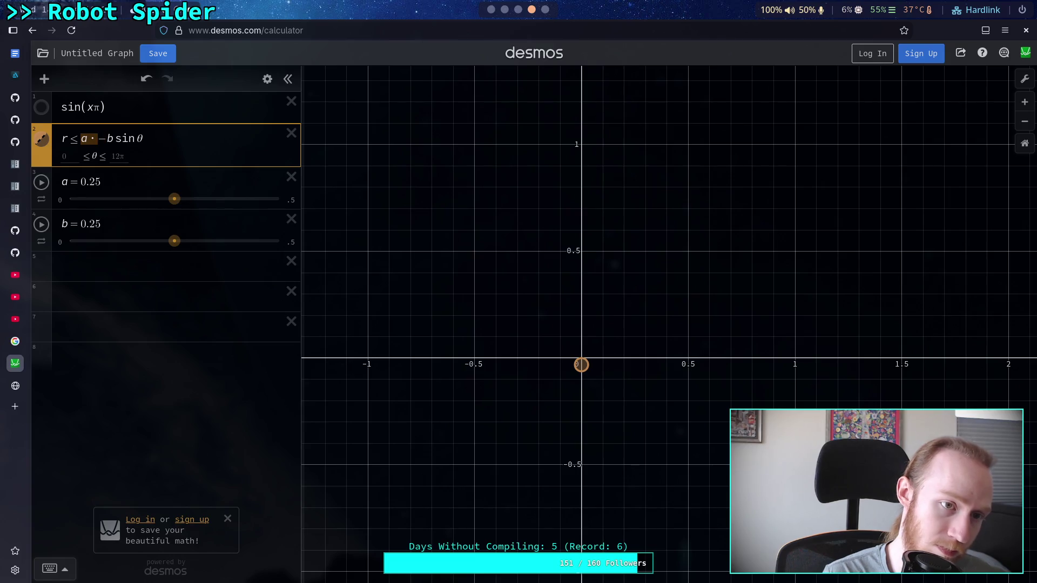
type("(")
left_click(110, 139)
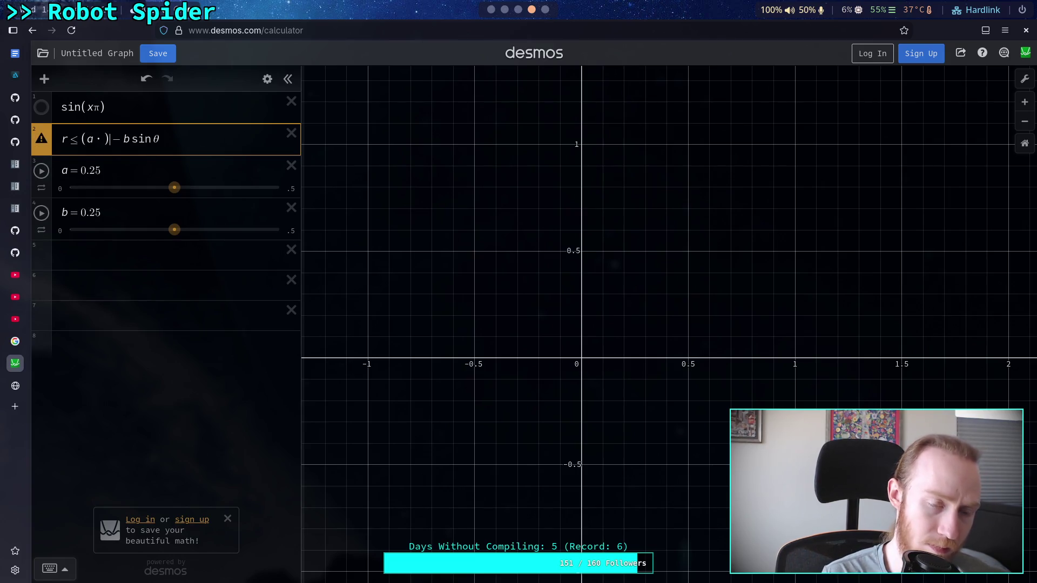
type("theta")
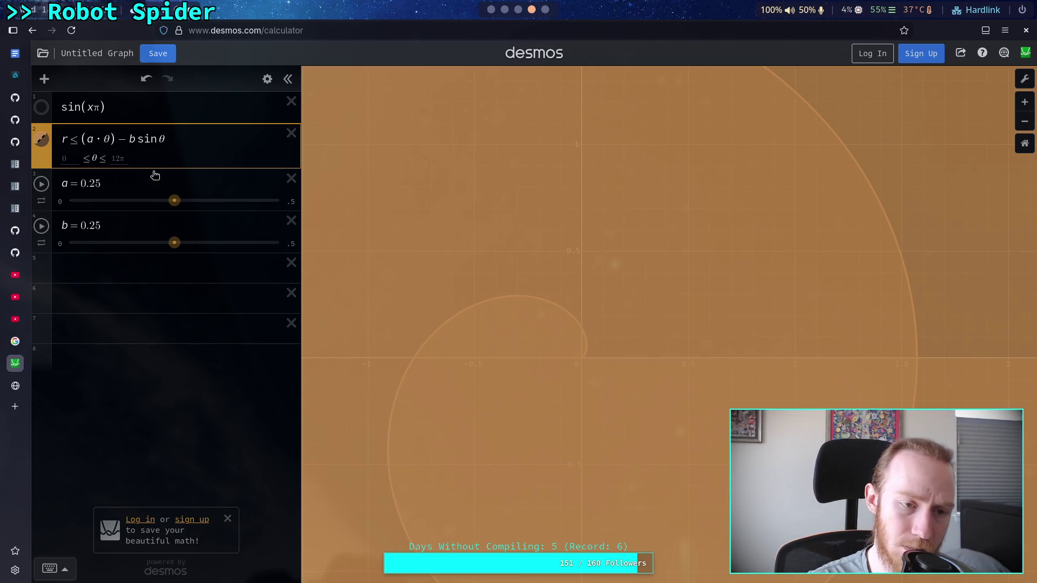
type("/2")
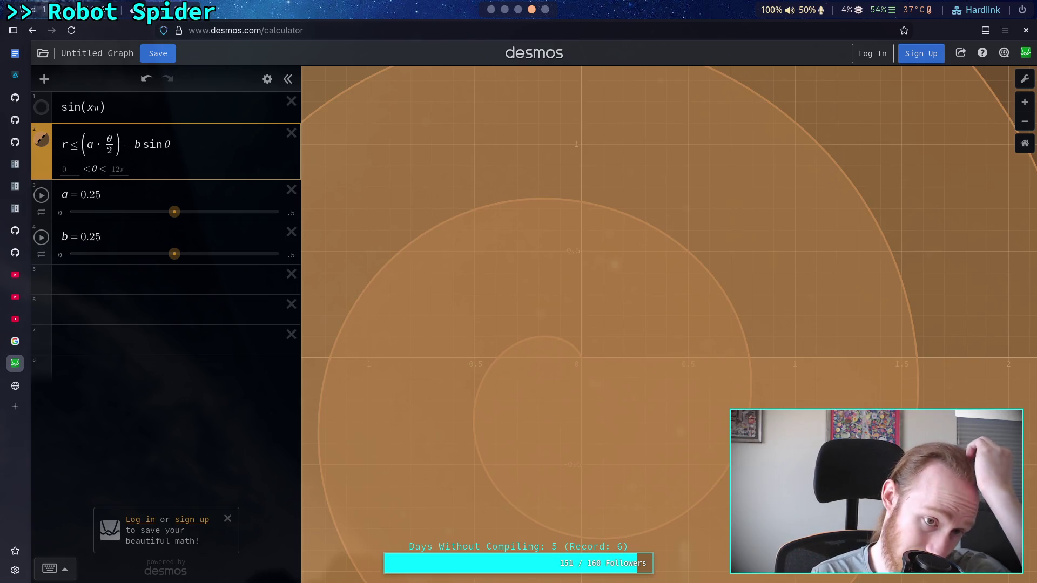
Undo a trial change to a, then raise θ/2 to a power, stepping the exponent from 2 to 6
left_click(107, 150)
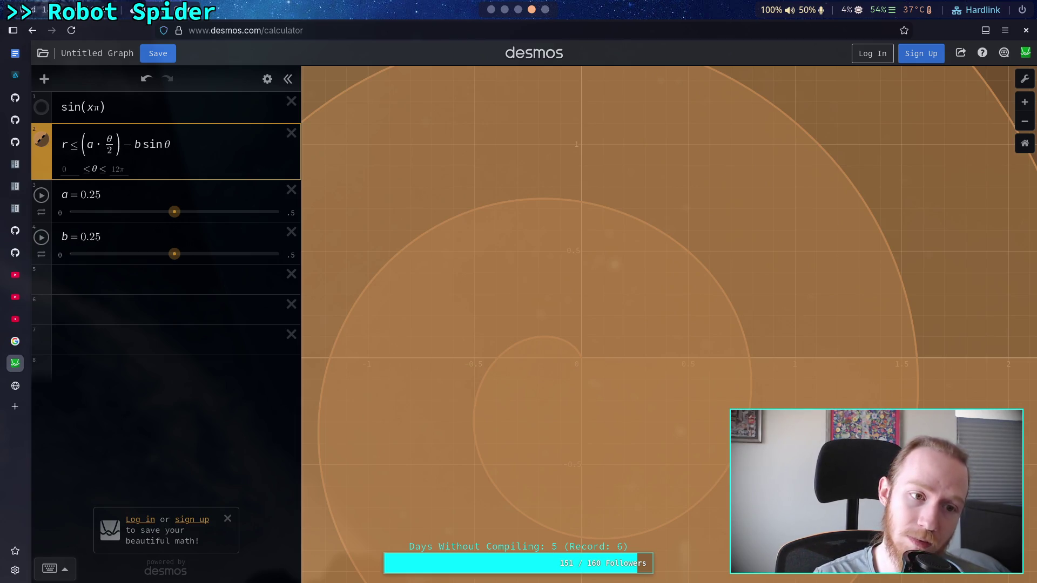
mouse_move(174, 212)
left_mouse_down()
mouse_move(242, 213)
mouse_move(169, 219)
left_mouse_up()
key("ctrl+z")
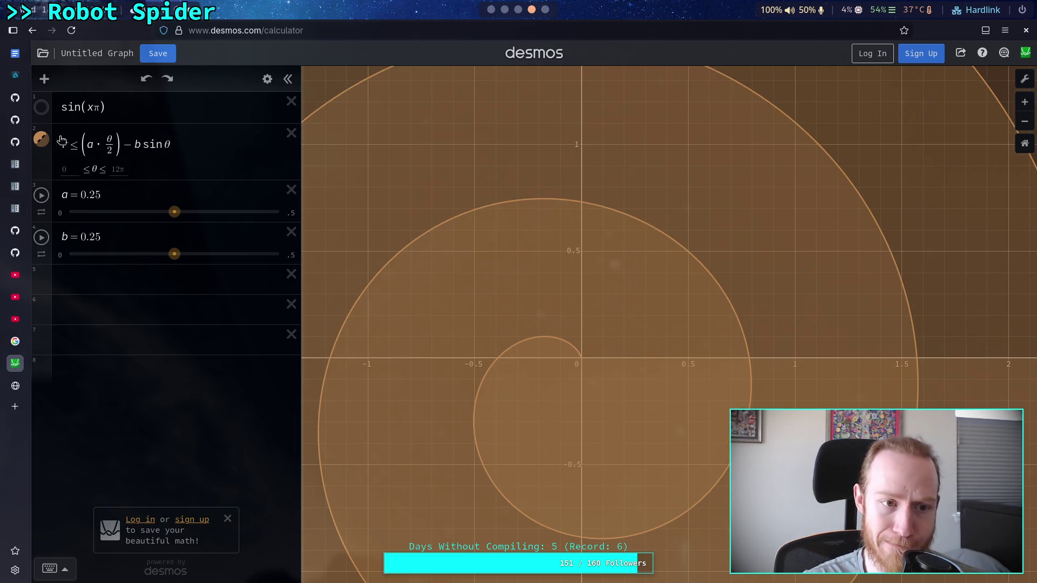
left_click(112, 145)
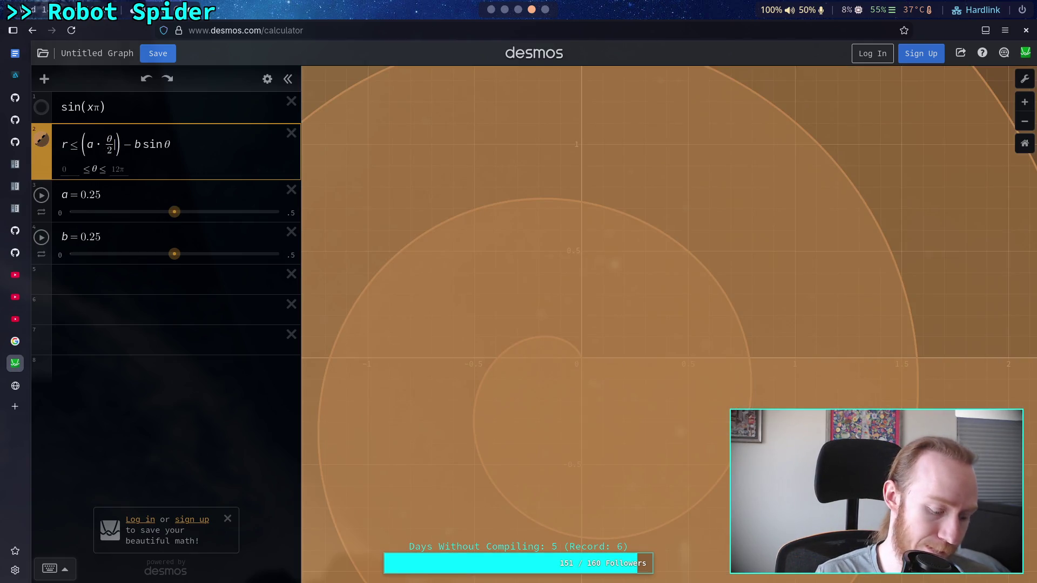
type("^2")
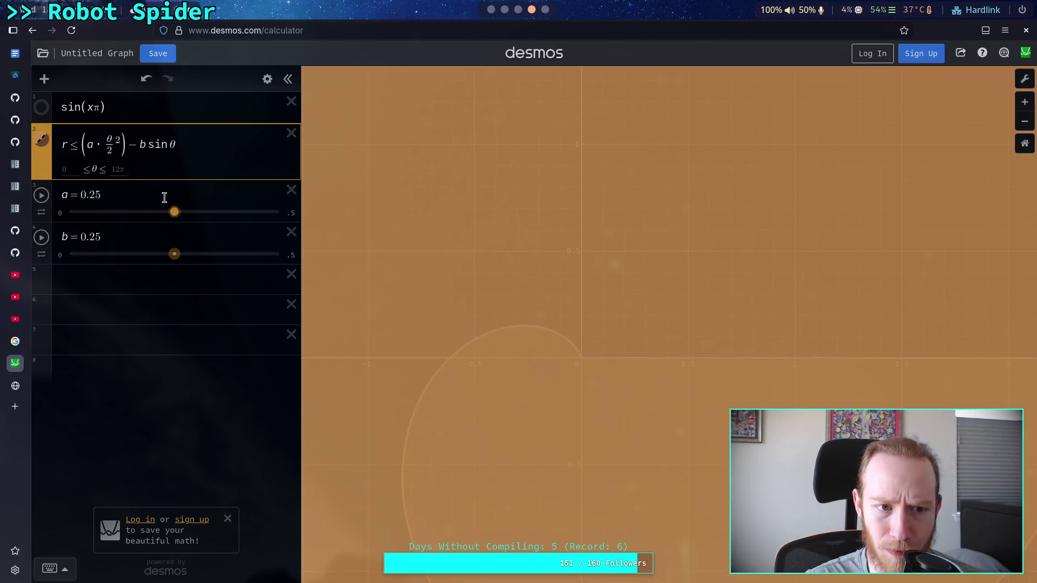
key("BackSpace")
type("3")
key("BackSpace")
type("4")
key("BackSpace")
type("5")
key("BackSpace")
type("6")
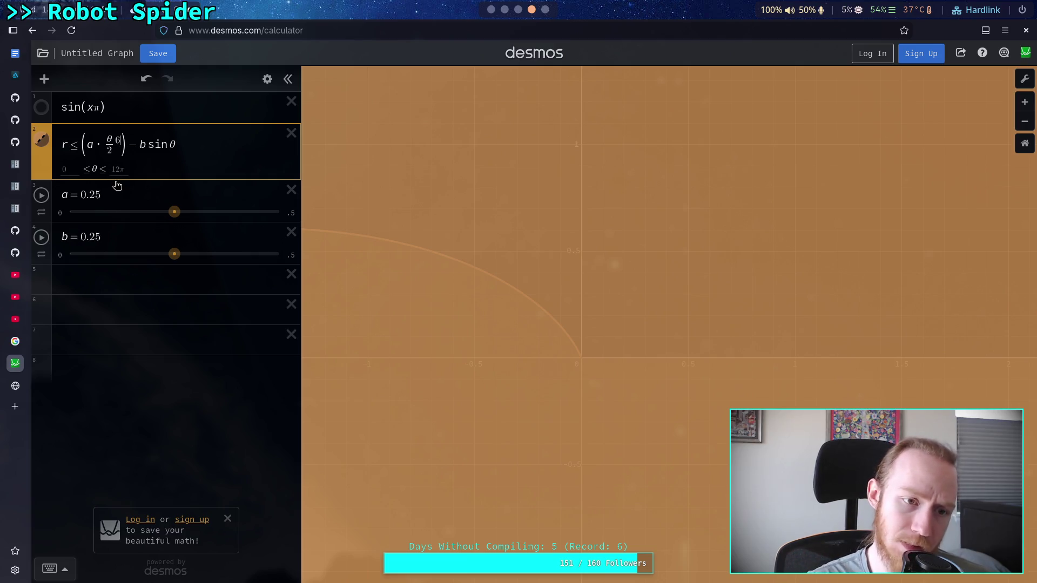
key("shift+Left")
Remove the stray 3 after θ and drag sliders a and b up to 0.5
type("3")
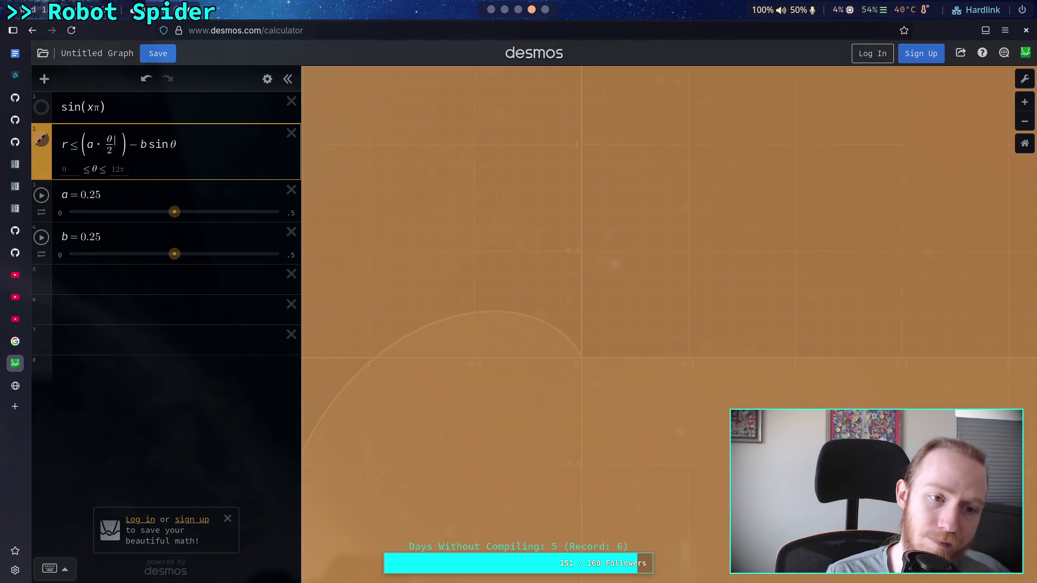
key("BackSpace")
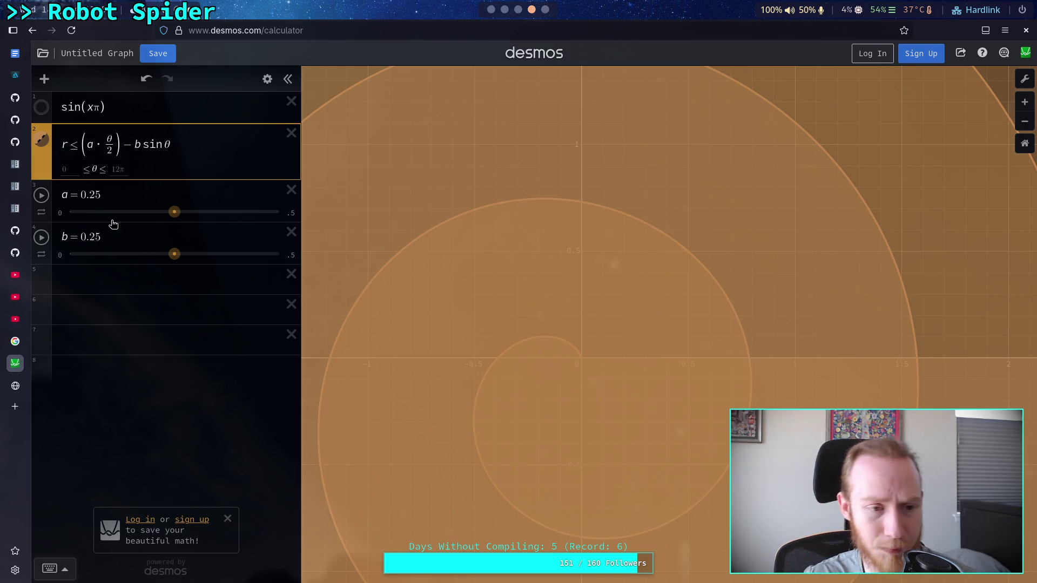
mouse_move(170, 215)
left_mouse_down()
mouse_move(76, 213)
mouse_move(69, 232)
mouse_move(120, 234)
left_mouse_up()
mouse_move(174, 254)
left_mouse_down()
mouse_move(154, 258)
mouse_move(307, 270)
left_mouse_up()
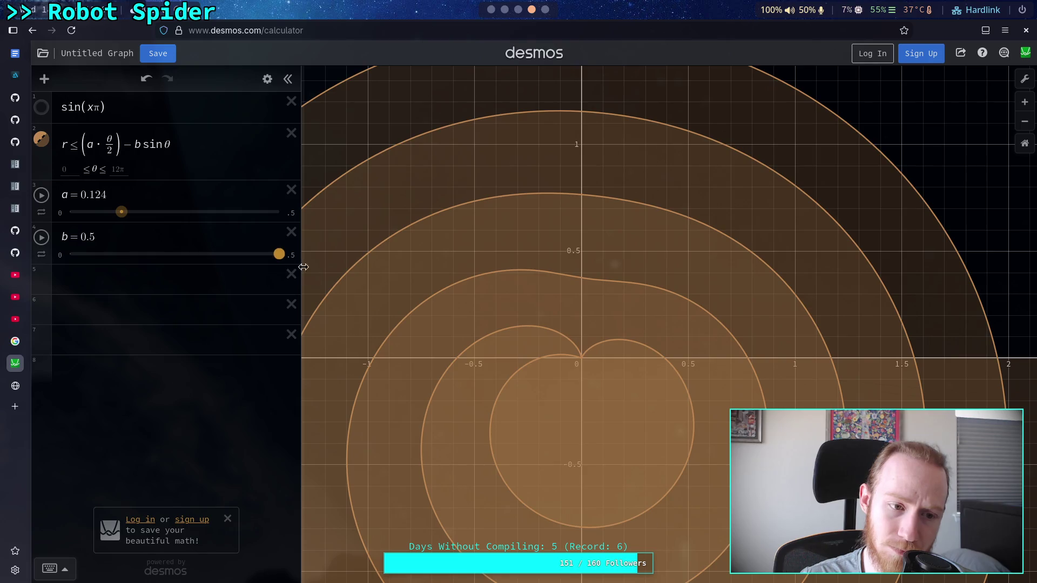
left_click_drag(125, 213, 325, 233)
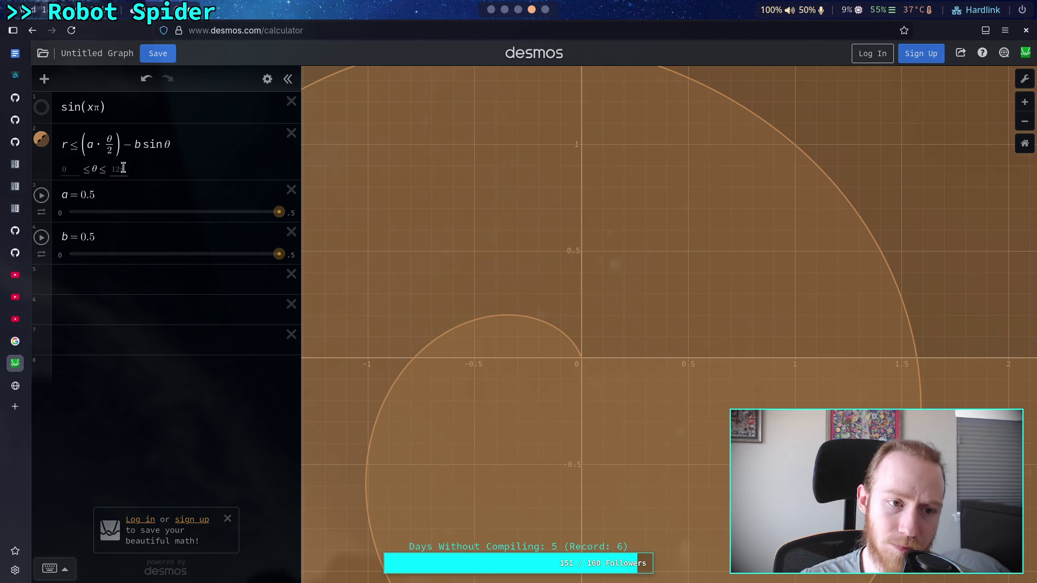
left_click(108, 149)
Simplify expression 2 to r ≤ a − b sin θ by removing the θ/2 factor and parentheses
key("BackSpace")
key("BackSpace")
key("BackSpace")
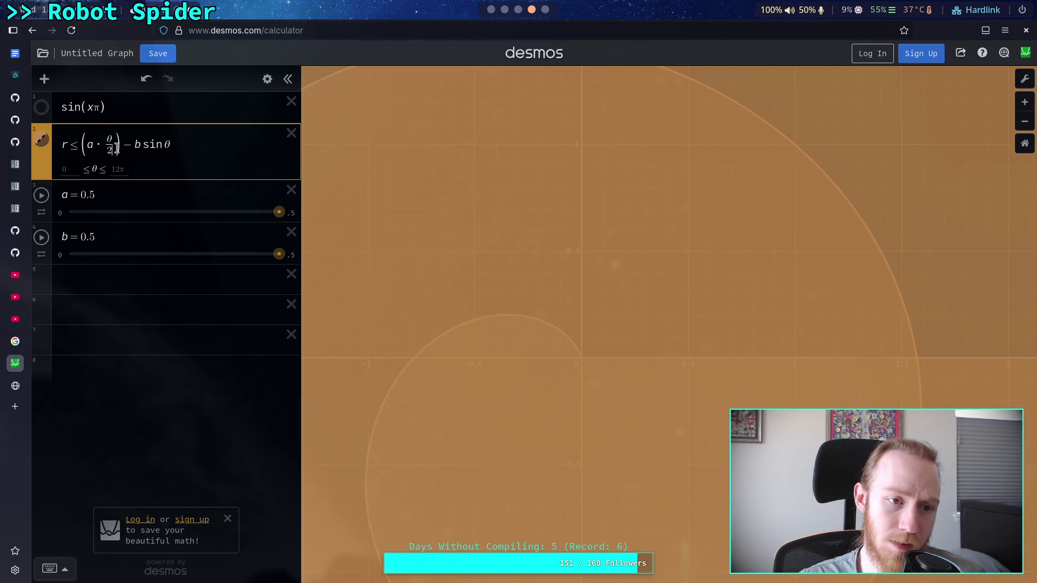
key("BackSpace")
key("Left")
key("BackSpace")
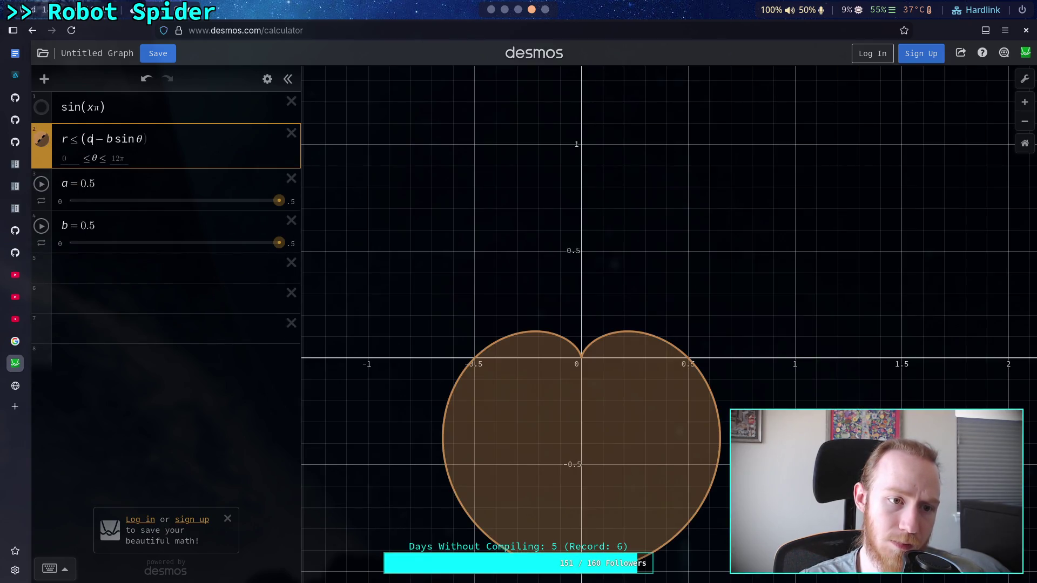
Sweep the a and b sliders to a = 0.463, b = 0.14, shading a near-circle, then move to Krita
mouse_move(277, 199)
left_mouse_down()
mouse_move(203, 204)
mouse_move(296, 202)
left_mouse_up()
mouse_move(279, 241)
left_mouse_down()
mouse_move(185, 242)
mouse_move(307, 245)
left_mouse_up()
left_click_drag(279, 199, 198, 205)
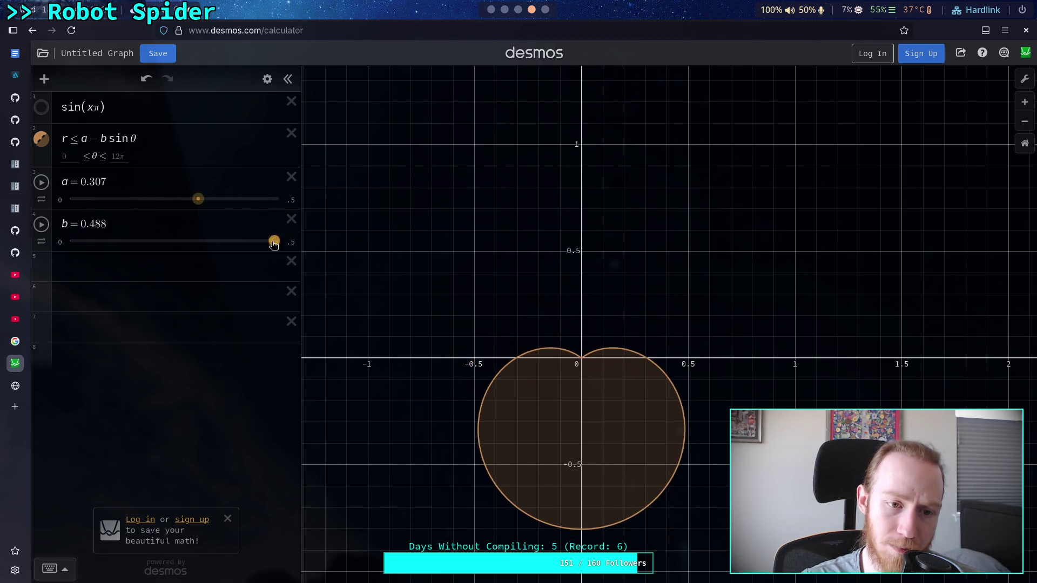
left_click_drag(279, 241, 171, 241)
mouse_move(198, 205)
left_mouse_down()
mouse_move(280, 206)
mouse_move(70, 208)
mouse_move(263, 208)
left_mouse_up()
mouse_move(170, 241)
left_mouse_down()
mouse_move(270, 241)
mouse_move(127, 241)
left_mouse_up()
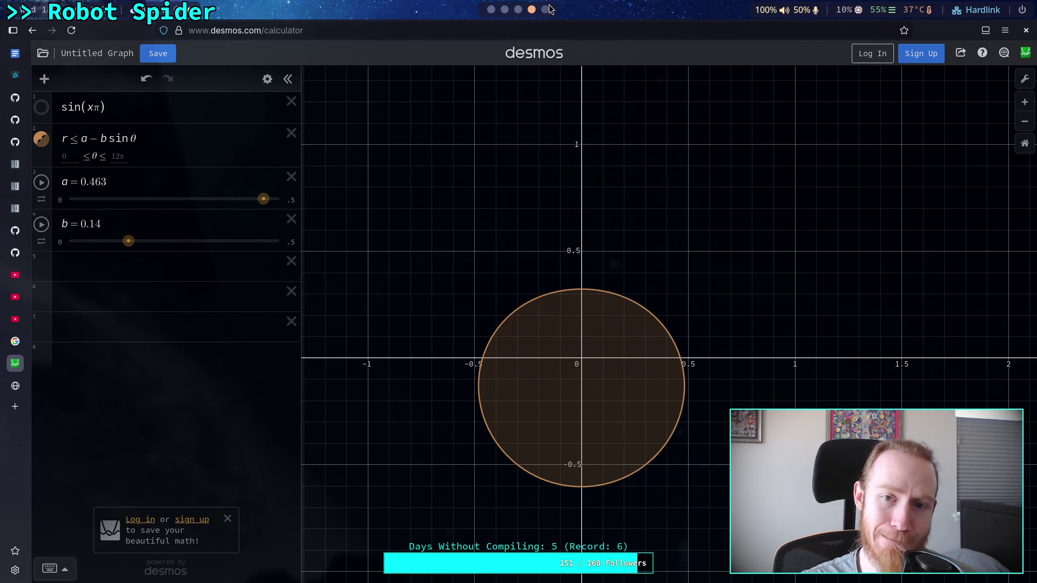
key("super+5")
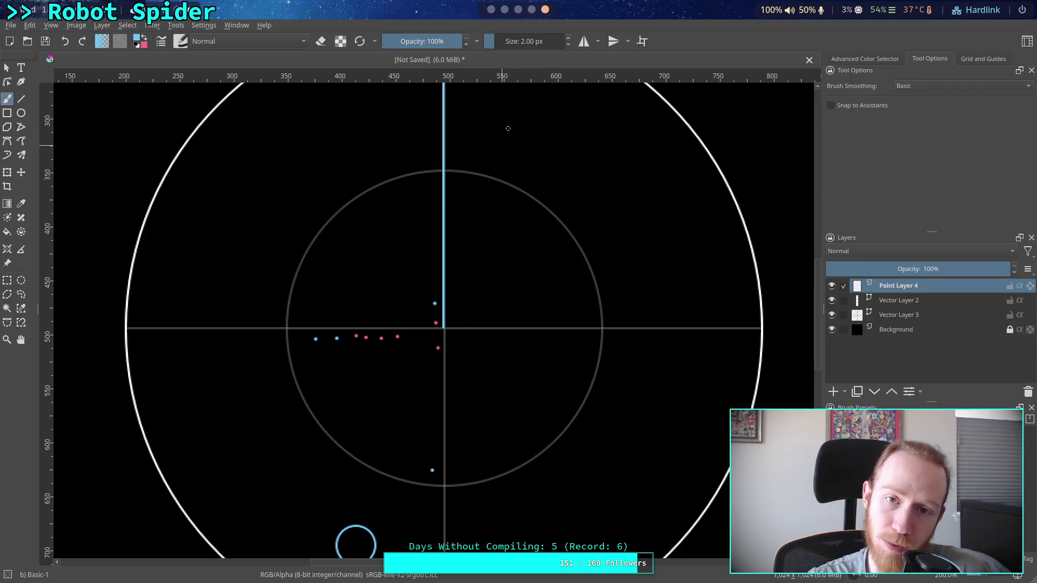
Back in Desmos, set sliders a and b both to 0.25 for a heart-shaped cardioid
left_click(532, 9)
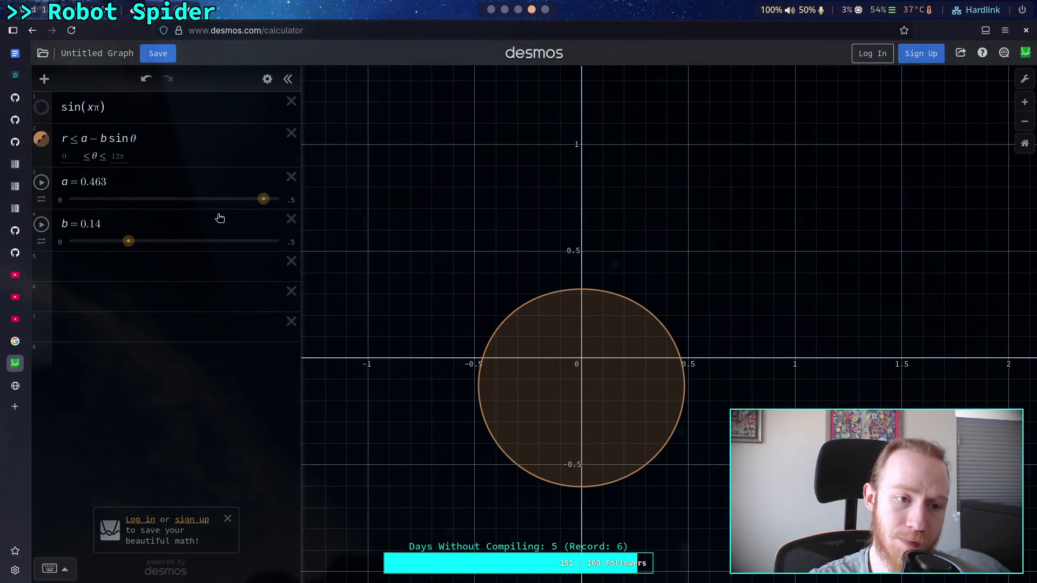
mouse_move(262, 204)
left_mouse_down()
mouse_move(157, 203)
mouse_move(175, 201)
left_mouse_up()
left_click_drag(128, 241, 180, 246)
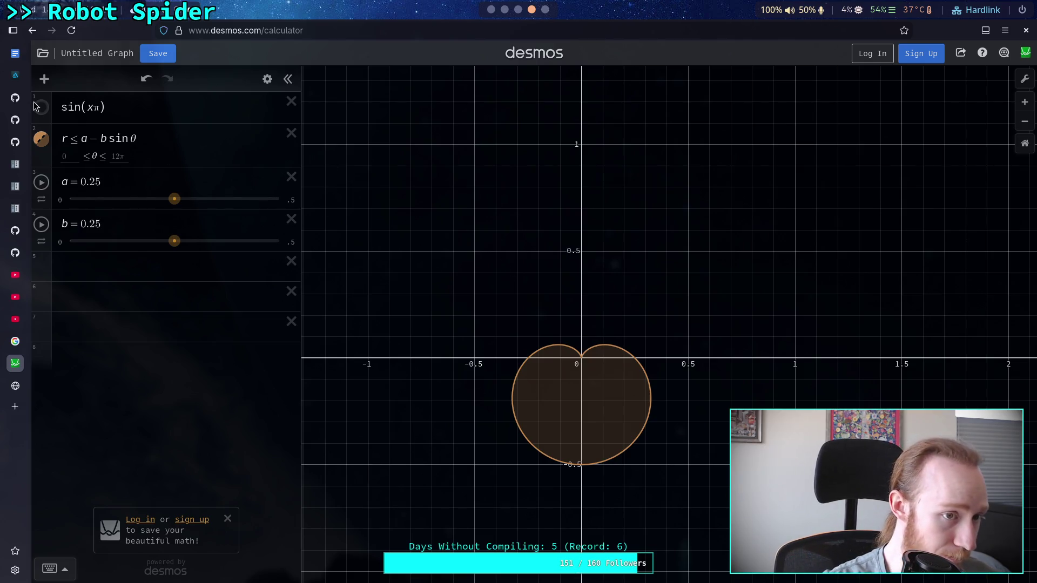
Add point p = (0.5, 0.5) in a new row and colour it purple
left_click(129, 302)
left_click(123, 324)
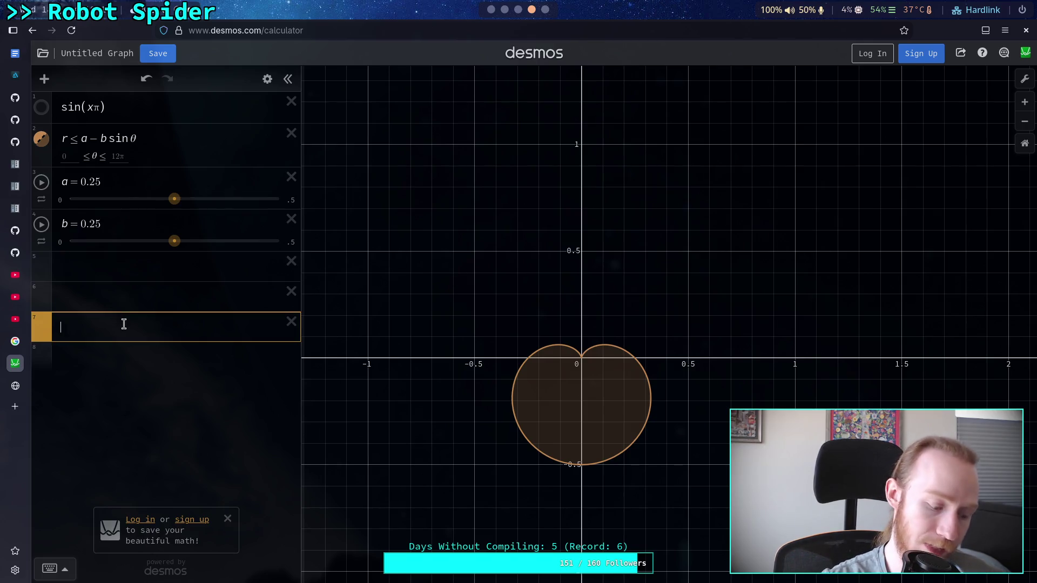
type("p=(")
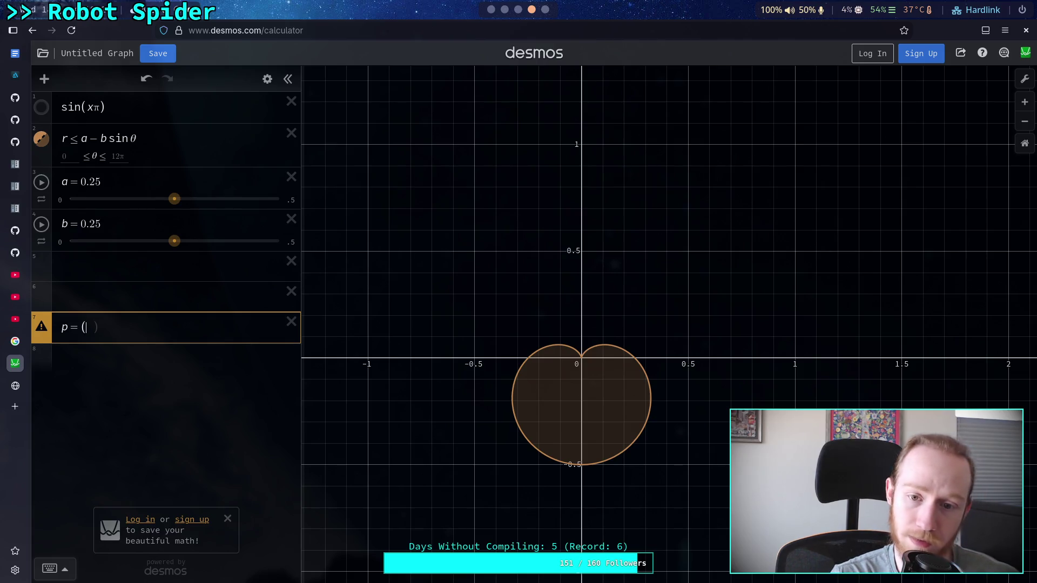
type("0.5,")
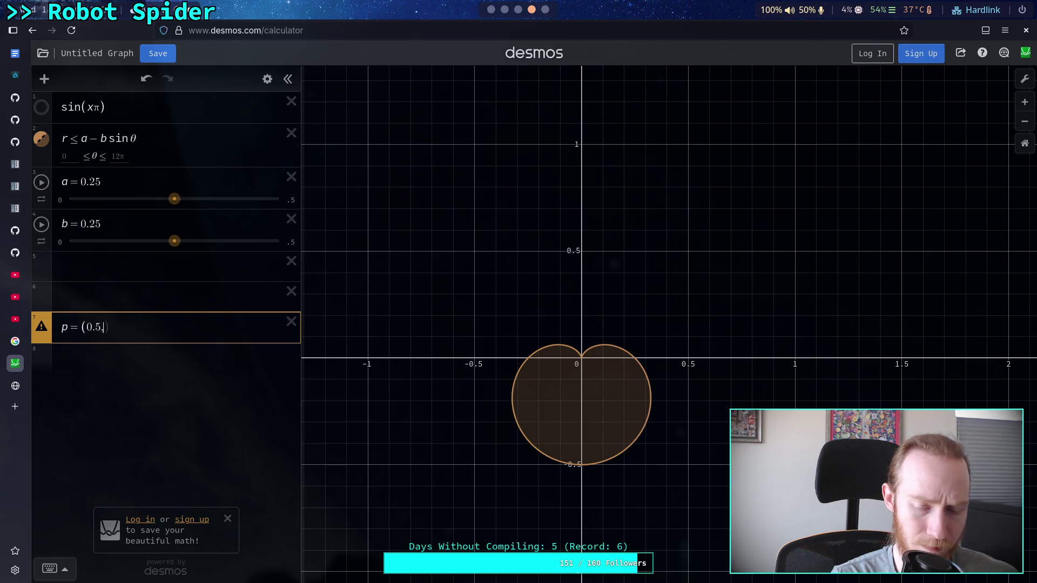
type("0.5")
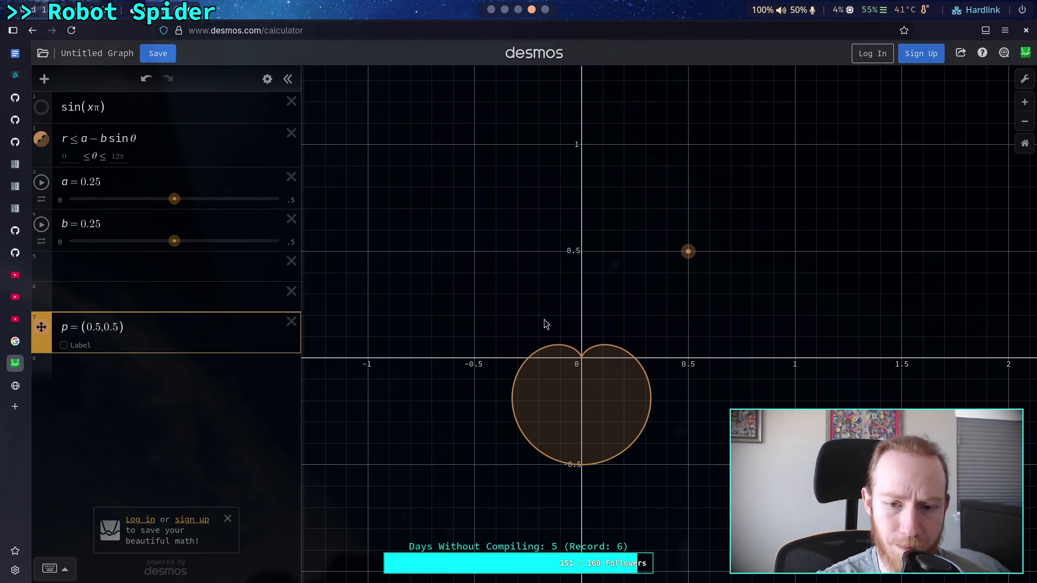
left_click(265, 81)
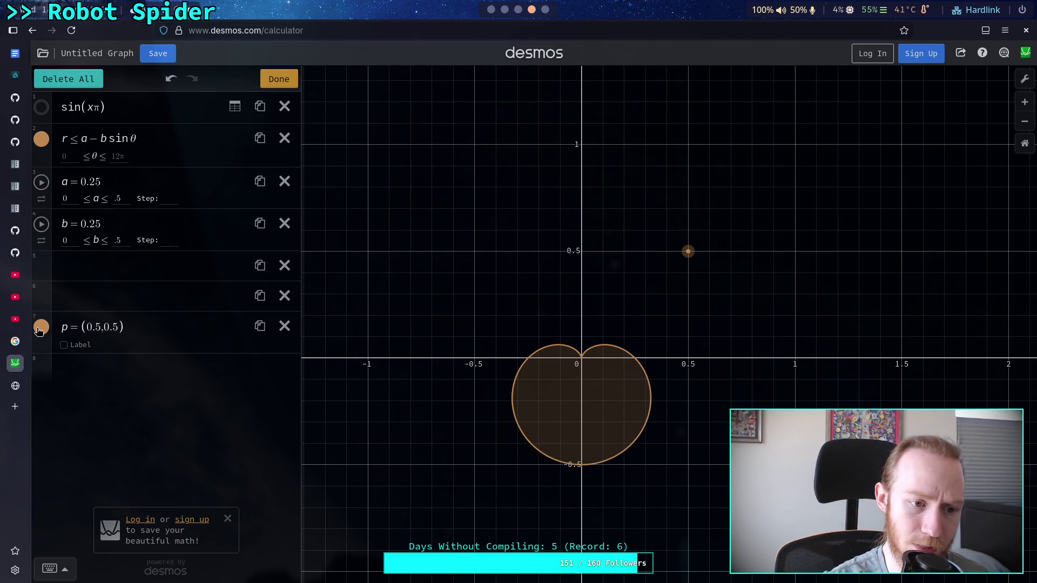
left_click(42, 327)
left_click(103, 402)
left_click(264, 420)
Drag point p to (−0.386, −0.202), just outside the cardioid's left side
mouse_move(688, 251)
left_mouse_down()
mouse_move(562, 342)
mouse_move(556, 332)
left_mouse_up()
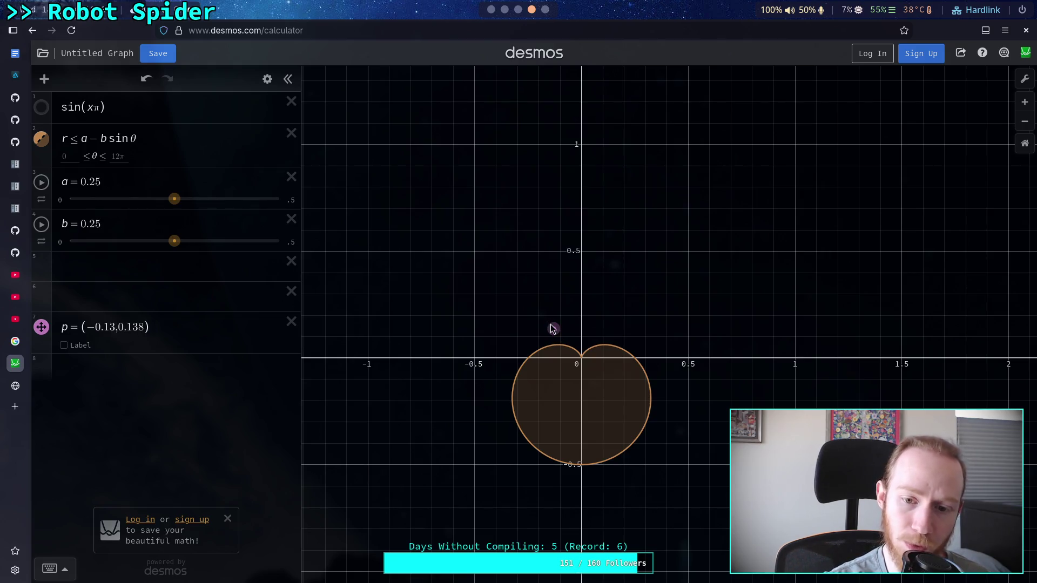
mouse_move(554, 331)
left_mouse_down()
mouse_move(520, 355)
mouse_move(497, 409)
mouse_move(503, 434)
mouse_move(583, 481)
mouse_move(583, 443)
mouse_move(548, 405)
mouse_move(558, 350)
mouse_move(528, 352)
mouse_move(507, 388)
mouse_move(530, 459)
left_mouse_up()
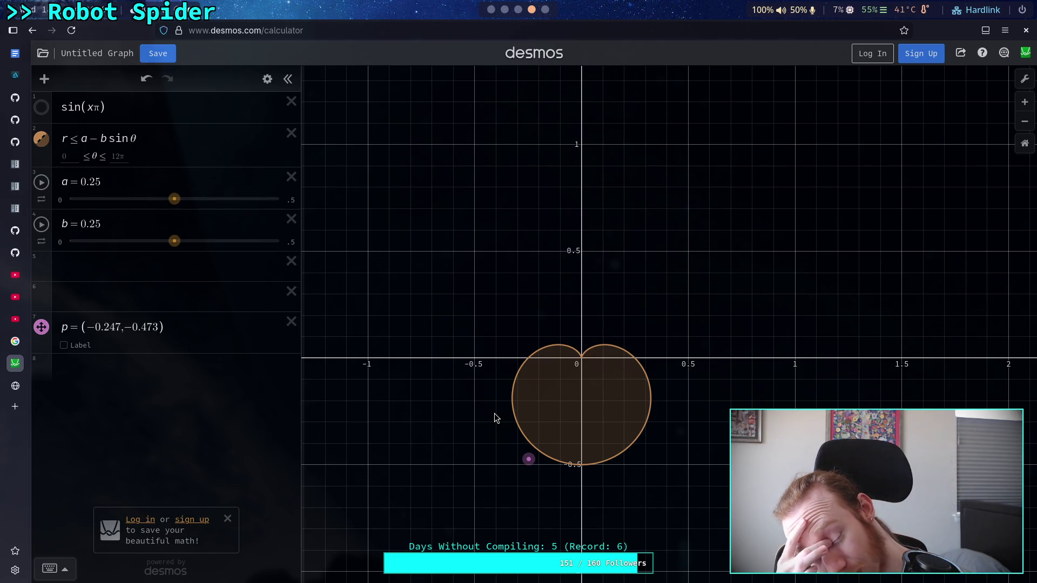
left_click_drag(529, 459, 498, 406)
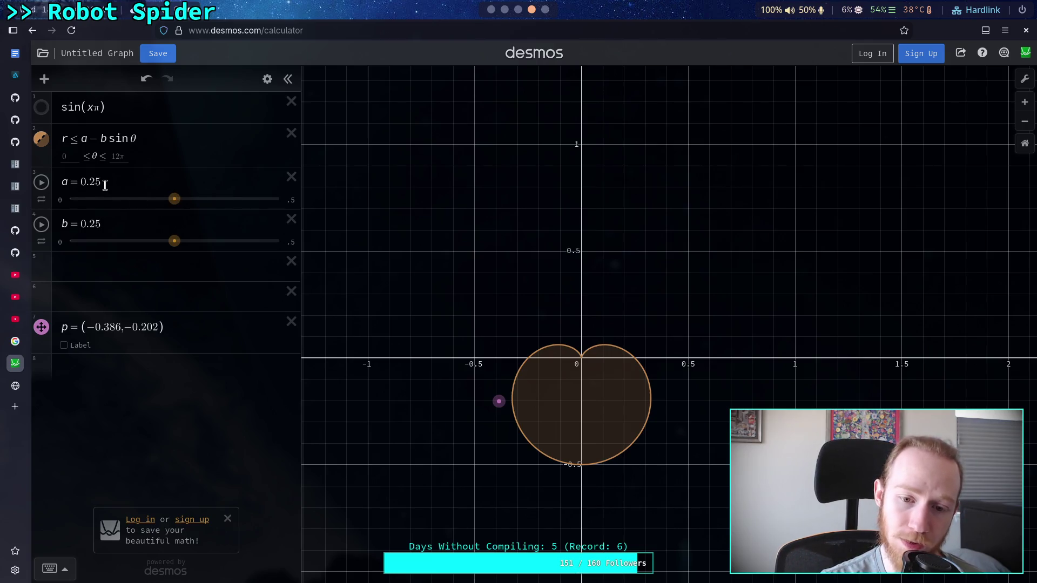
Change the inequality to r ≤ a − a sin θ, delete b, and raise a to 0.5
left_click_drag(105, 183, 90, 183)
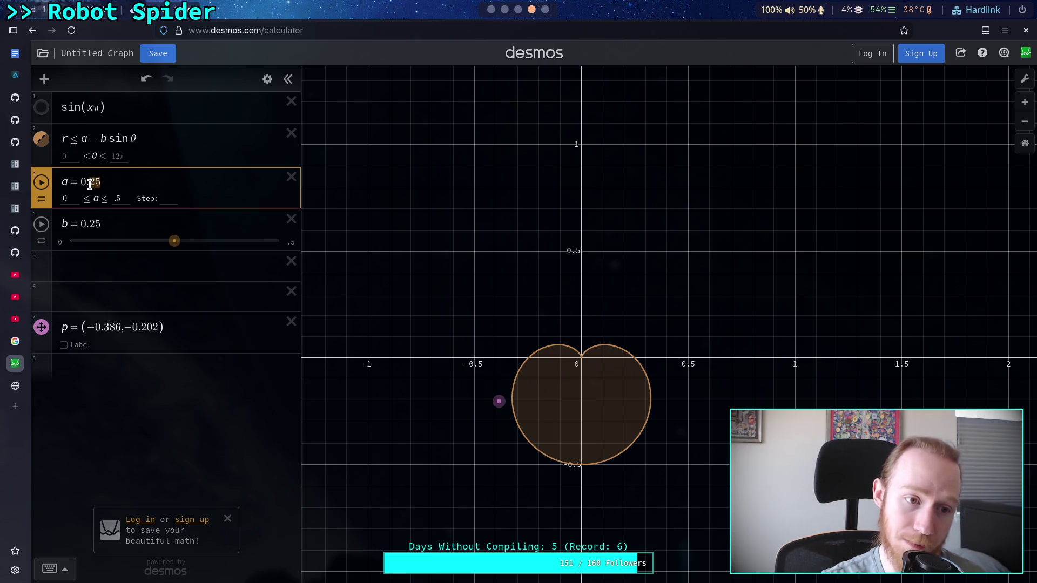
left_click(105, 138)
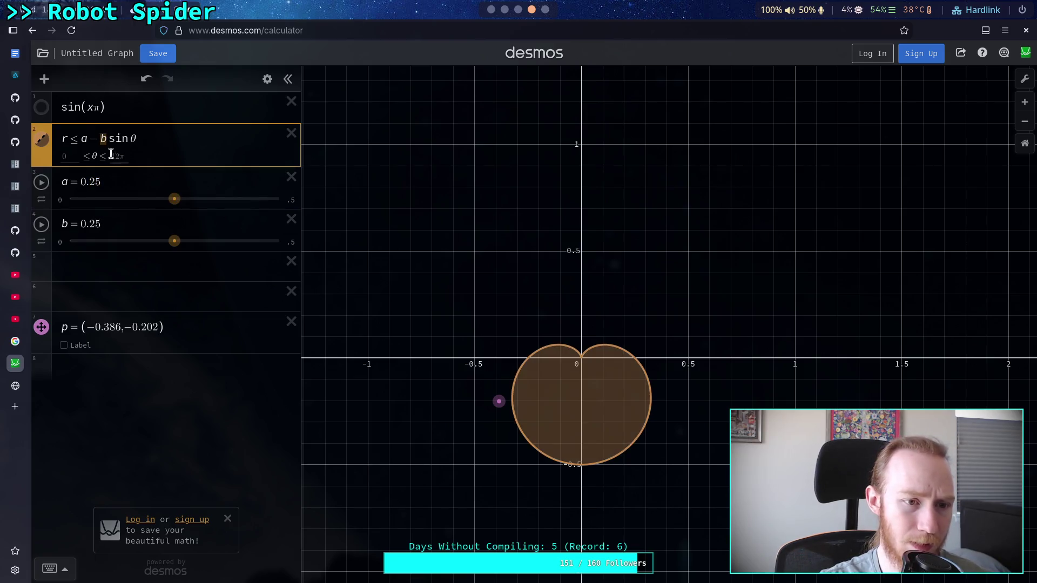
left_click(290, 222)
left_click_drag(174, 199, 233, 203)
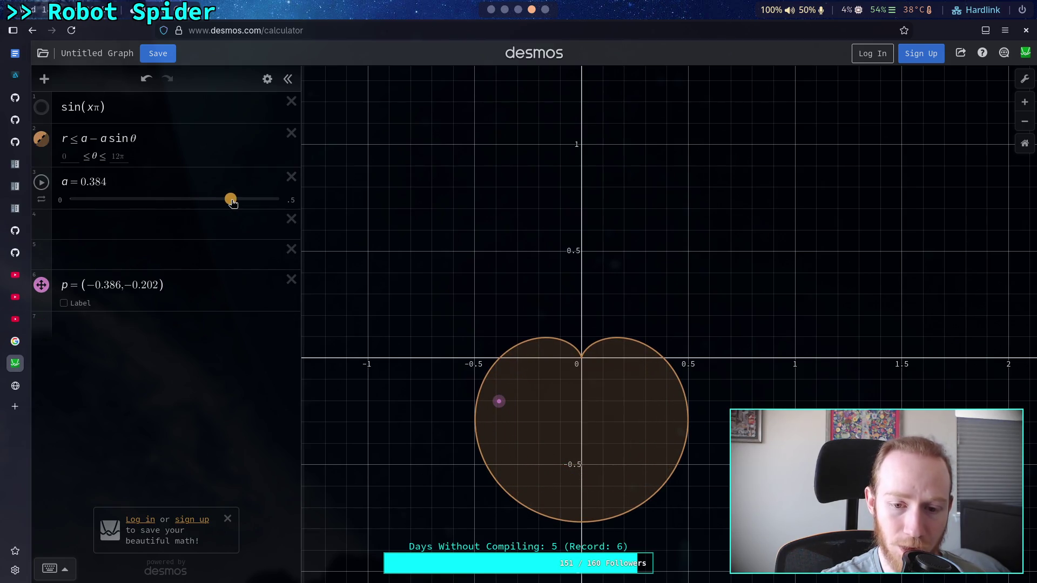
left_click_drag(233, 203, 282, 200)
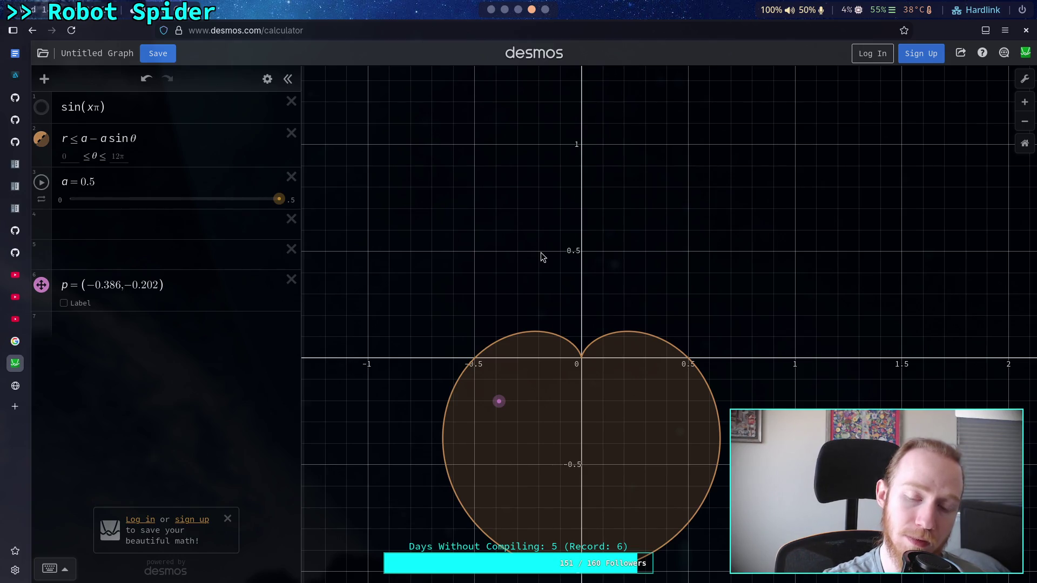
Wrap a − a sin θ in parentheses and raise it to the power 2
left_click(83, 139)
left_click(99, 139)
left_click_drag(77, 143, 153, 140)
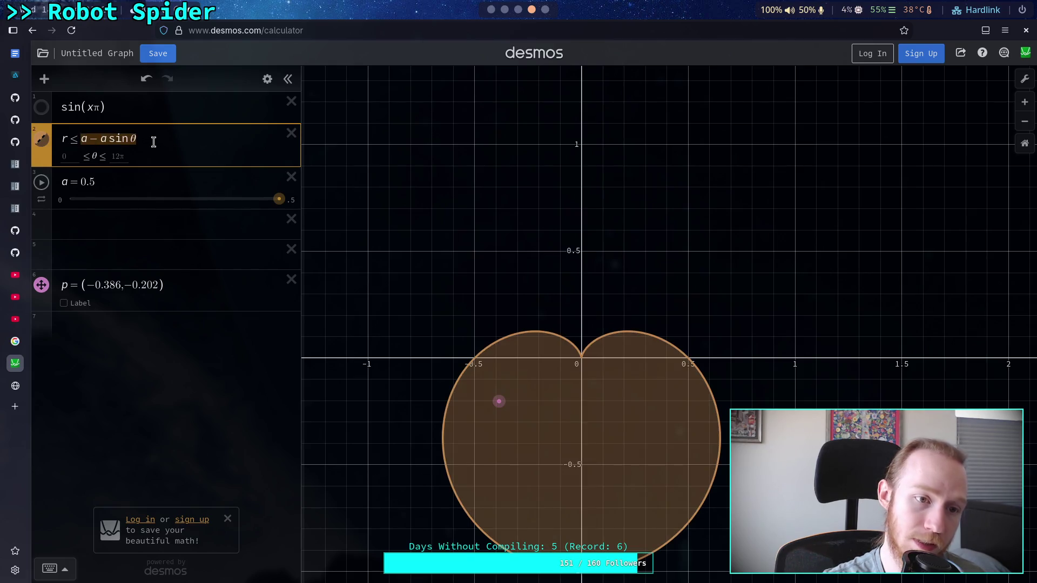
type("(")
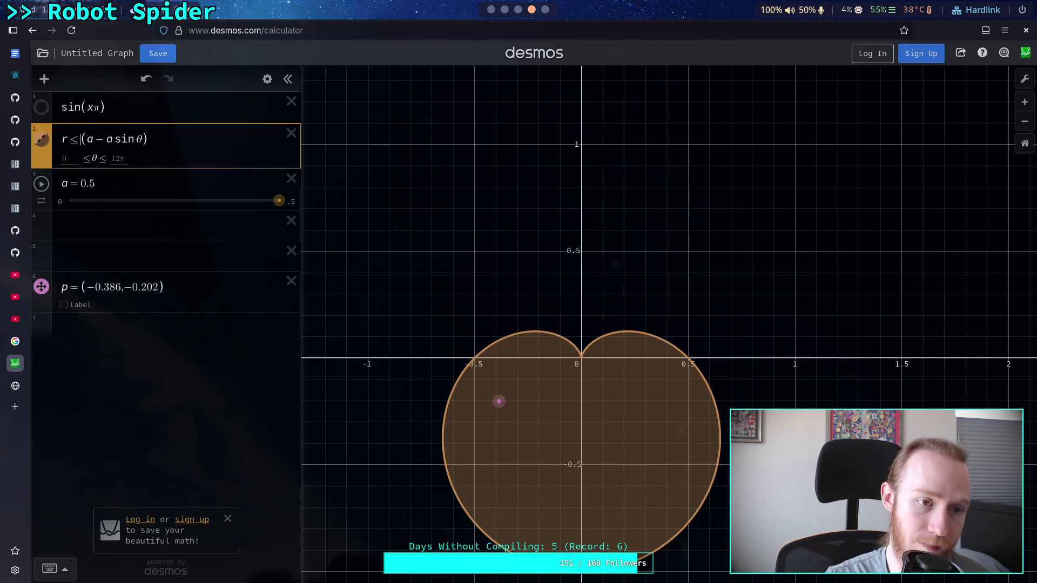
type("2")
key("BackSpace")
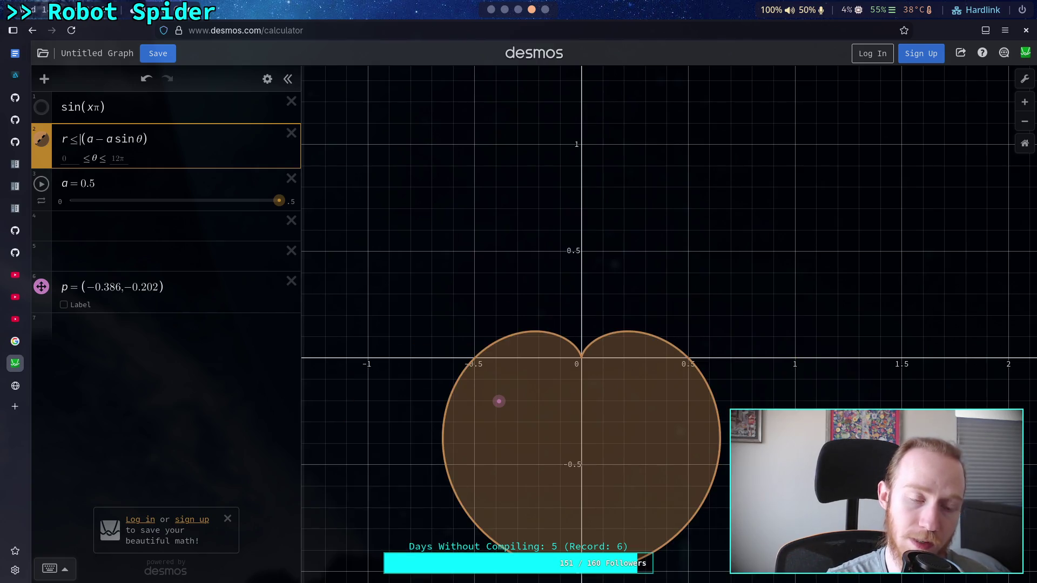
type("^")
key("BackSpace")
type("^2")
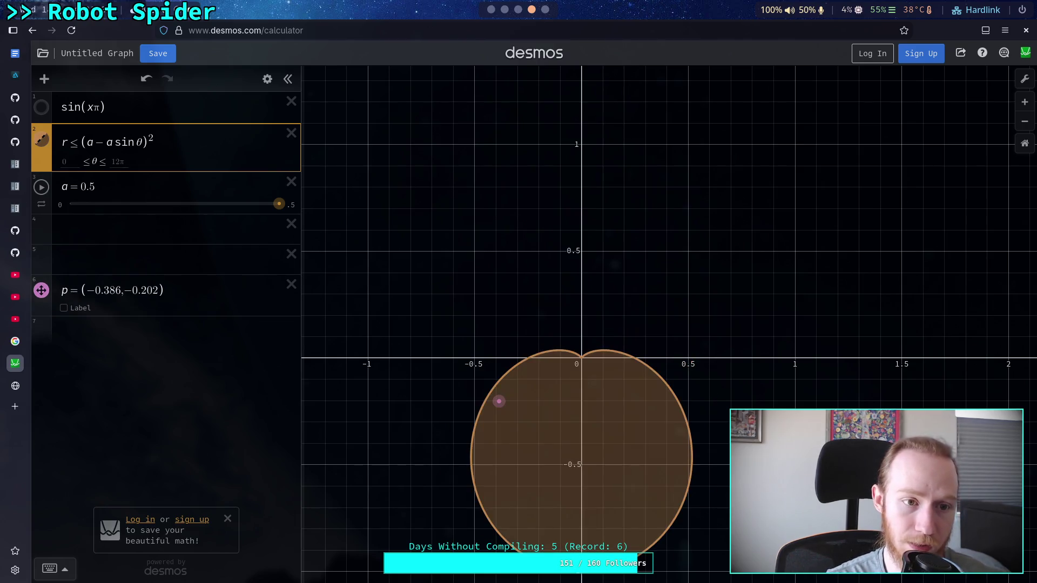
Try exponents 3, 0.9 and 0.87, settling on ^0.5
key("BackSpace")
type("3")
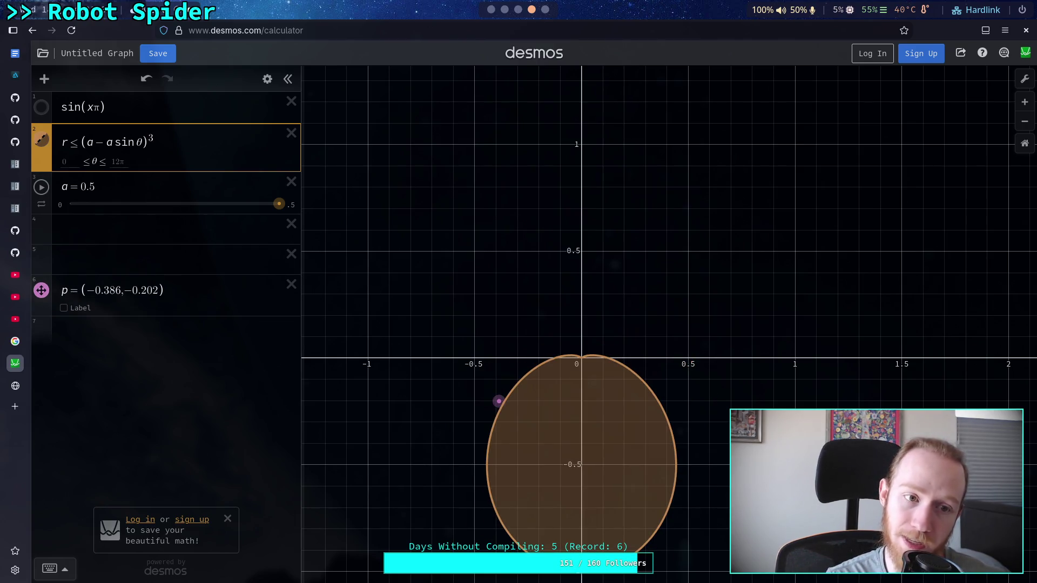
key("BackSpace")
key("BackSpace")
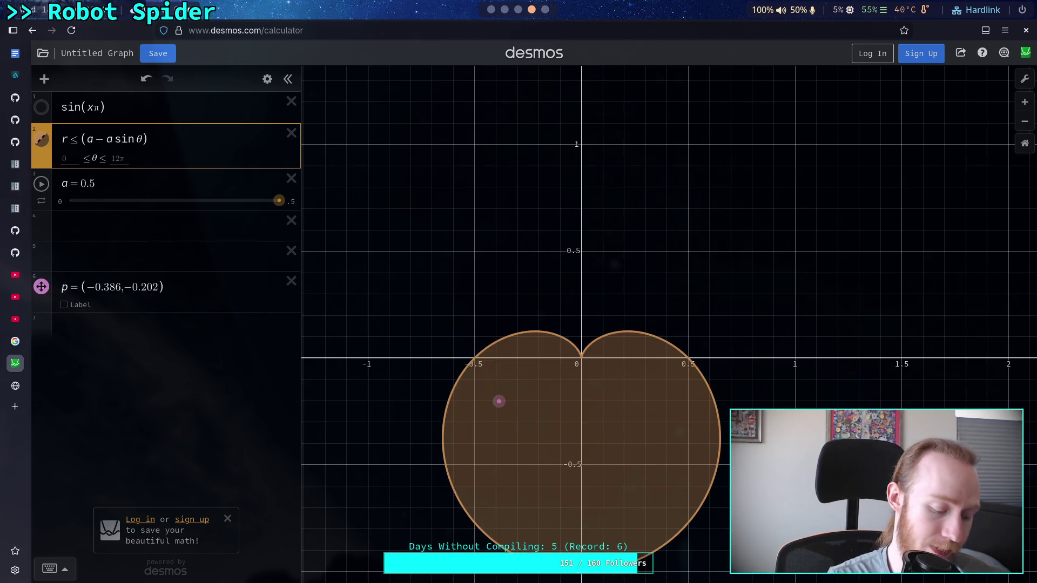
type("^0.9")
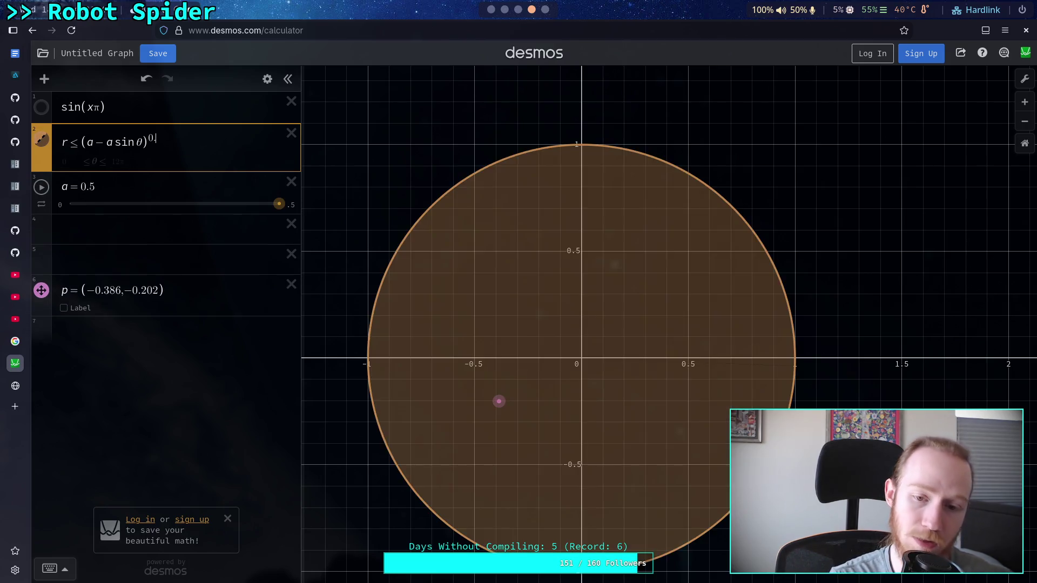
key("BackSpace")
type("87")
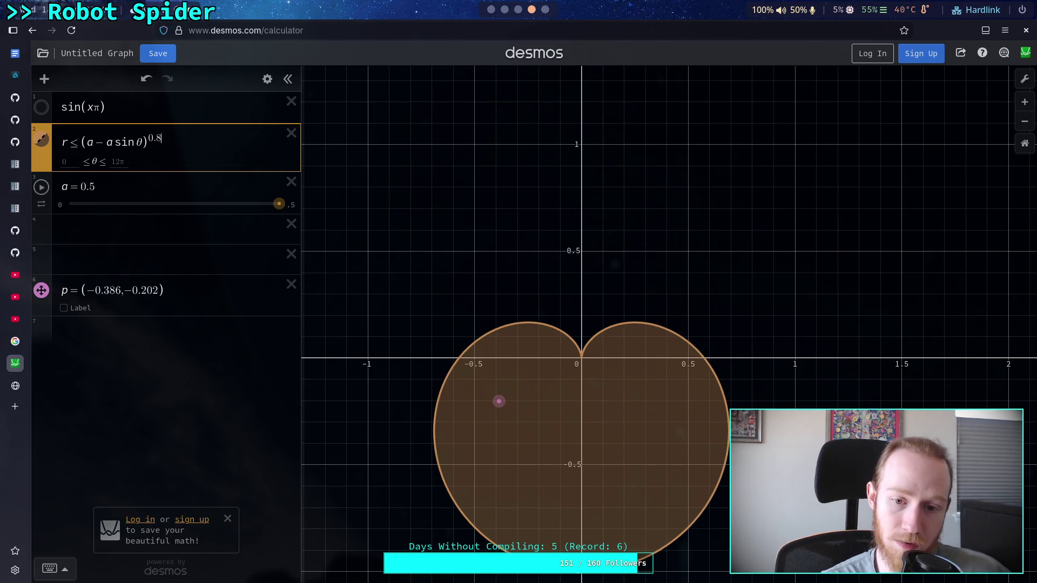
key("BackSpace")
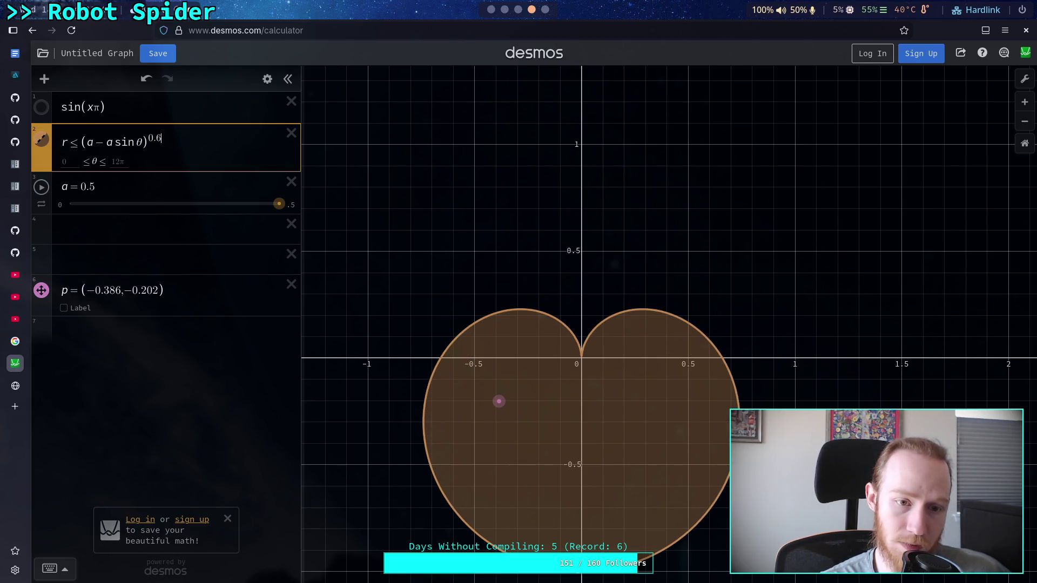
key("BackSpace")
type("5")
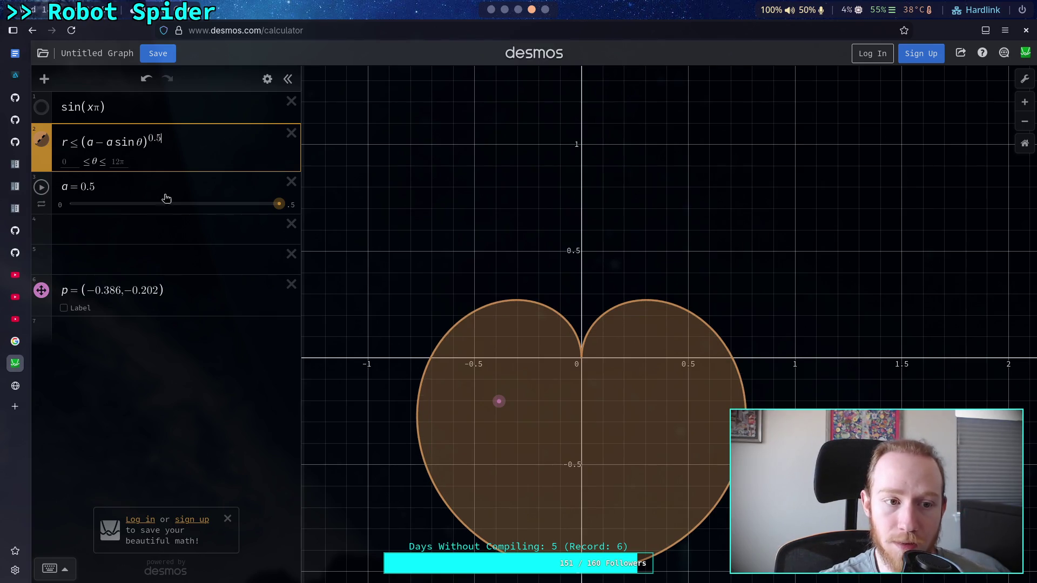
Set a to exactly 0.125 for a smaller, rounder cardioid
mouse_move(270, 207)
left_mouse_down()
mouse_move(164, 210)
mouse_move(175, 215)
mouse_move(118, 224)
left_mouse_up()
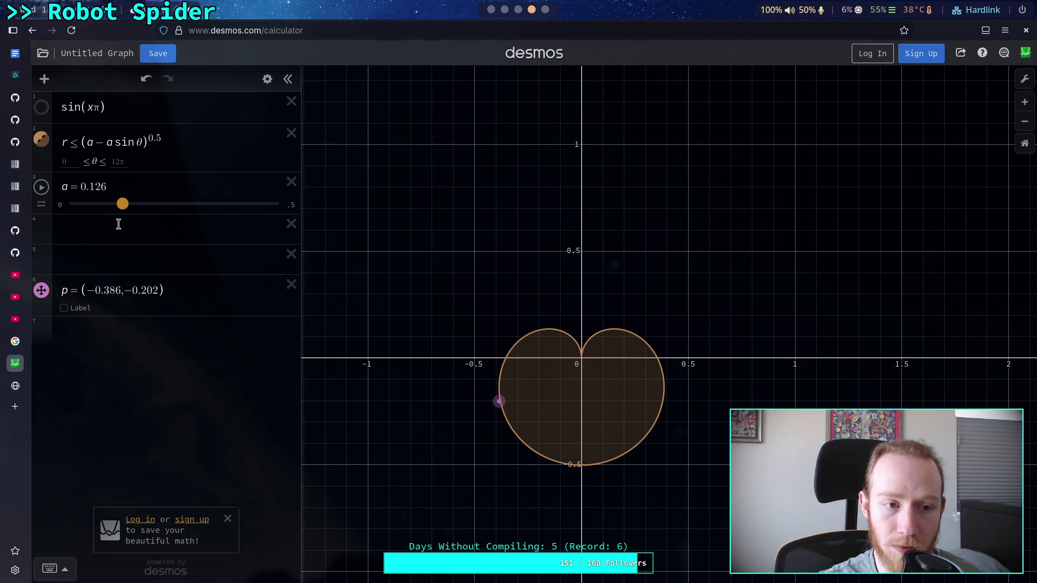
left_click(123, 202)
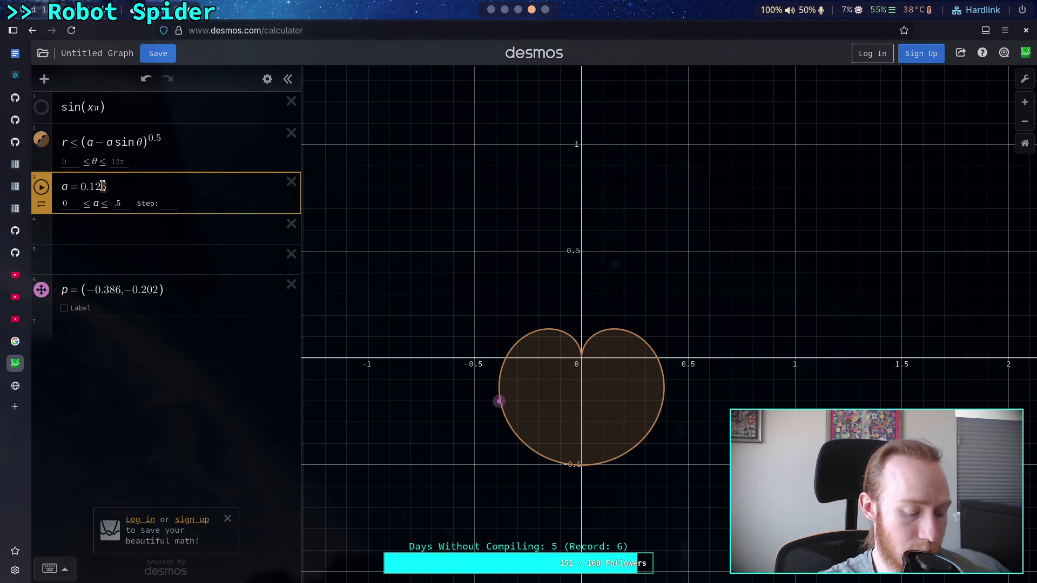
type("5")
left_click(118, 231)
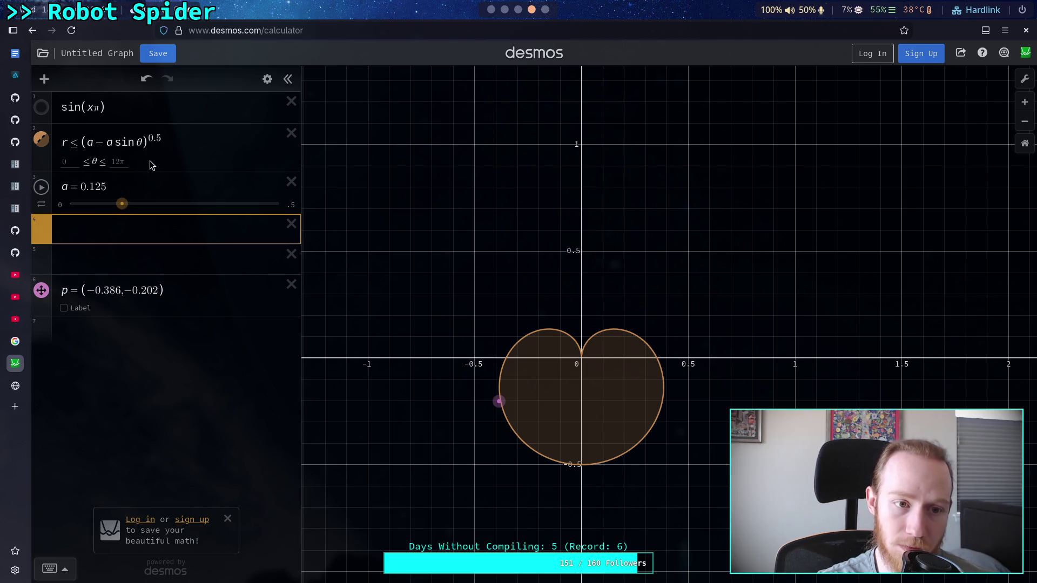
left_click(160, 137)
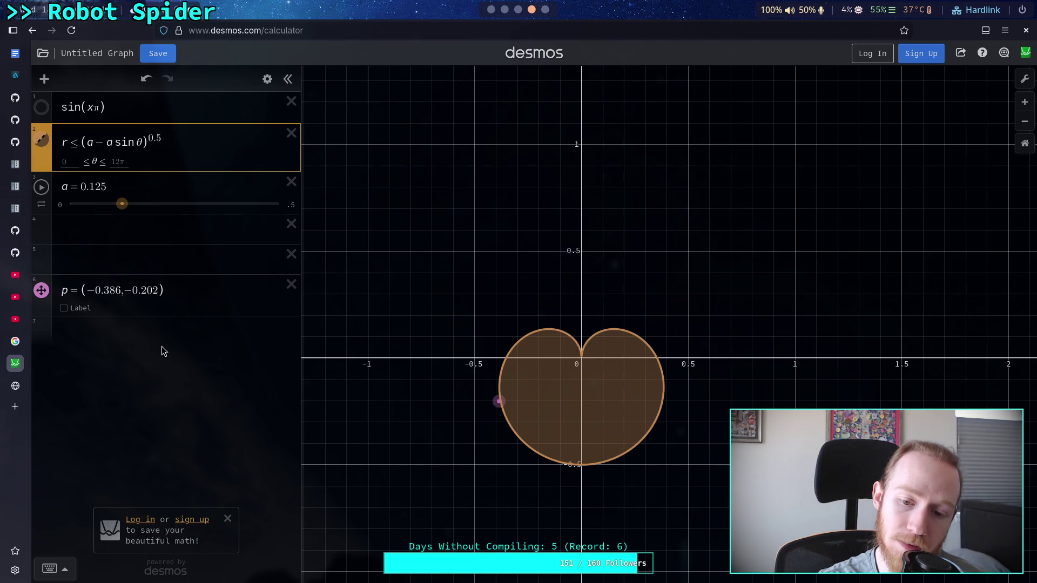
Move point p to (−0.098, 0.215) above the left lobe and begin a new expression y=
mouse_move(501, 402)
left_mouse_down()
mouse_move(488, 404)
mouse_move(497, 357)
mouse_move(524, 319)
mouse_move(543, 326)
mouse_move(526, 331)
mouse_move(576, 339)
mouse_move(560, 313)
left_mouse_up()
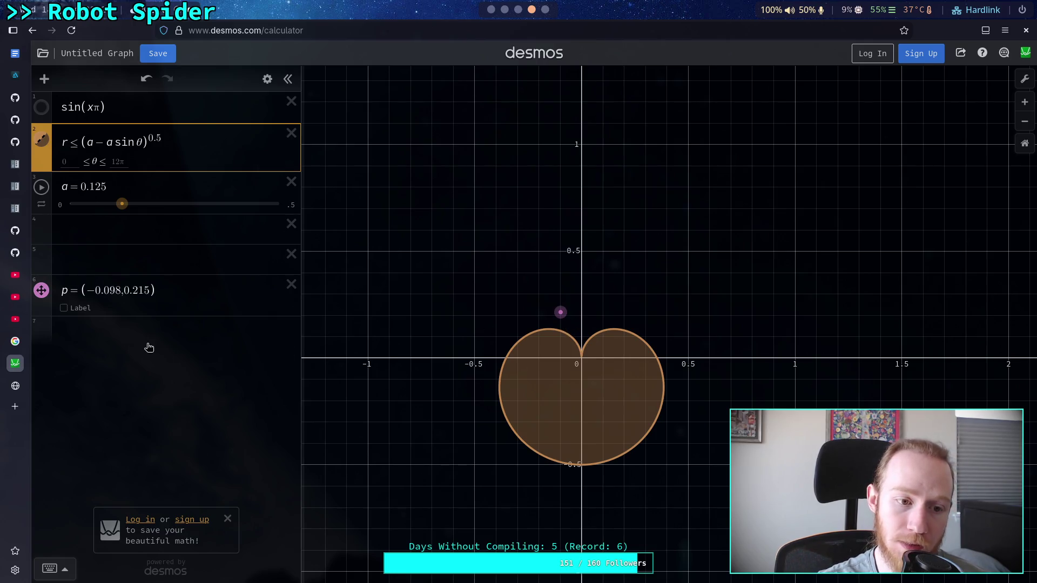
left_click(154, 264)
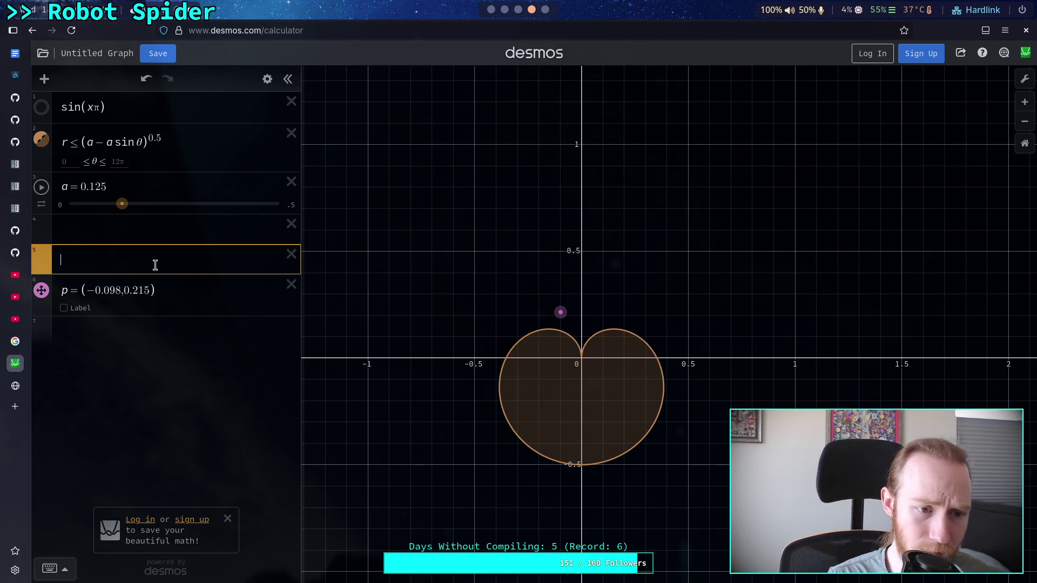
type("y=")
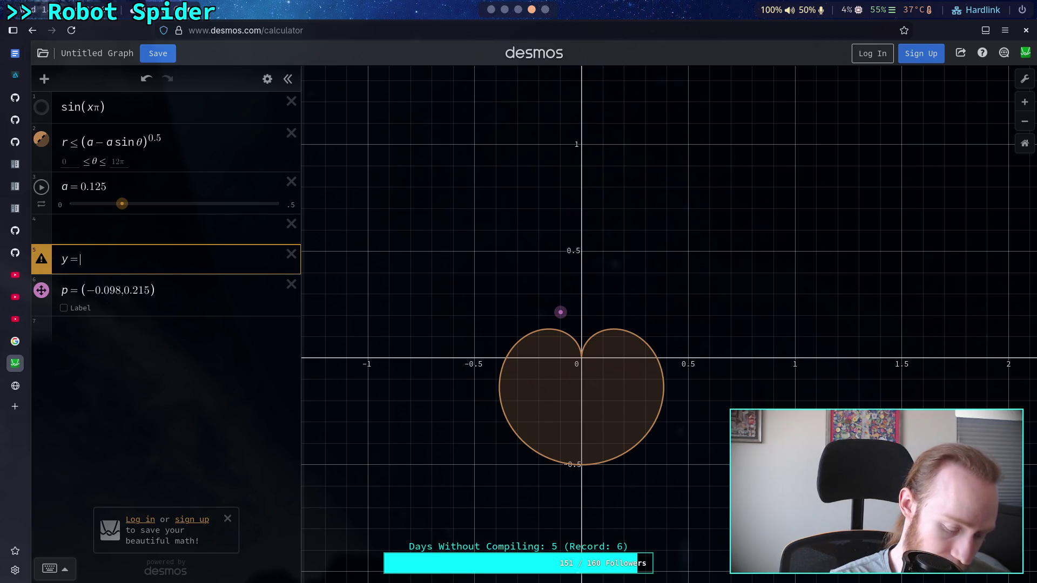
Complete expression 5 as y = (p.y/p.x)x, a line through the origin and p
type("p.f")
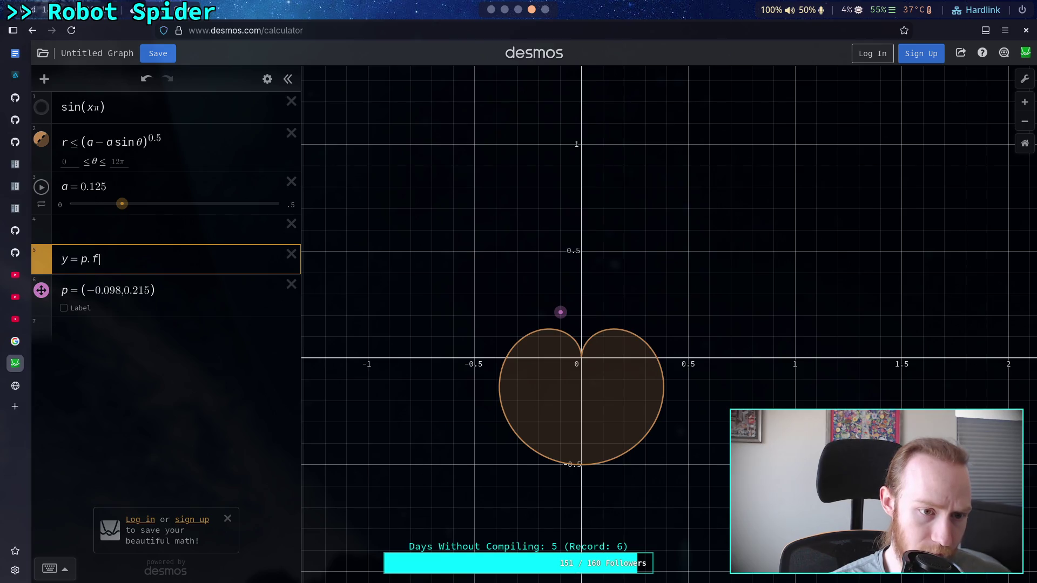
key("BackSpace")
type("y")
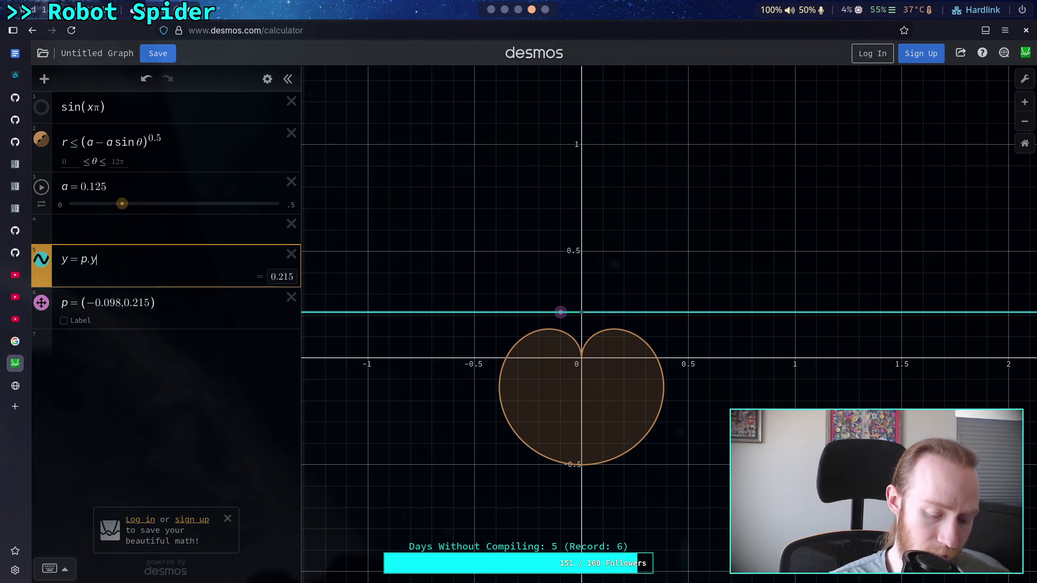
type("/p")
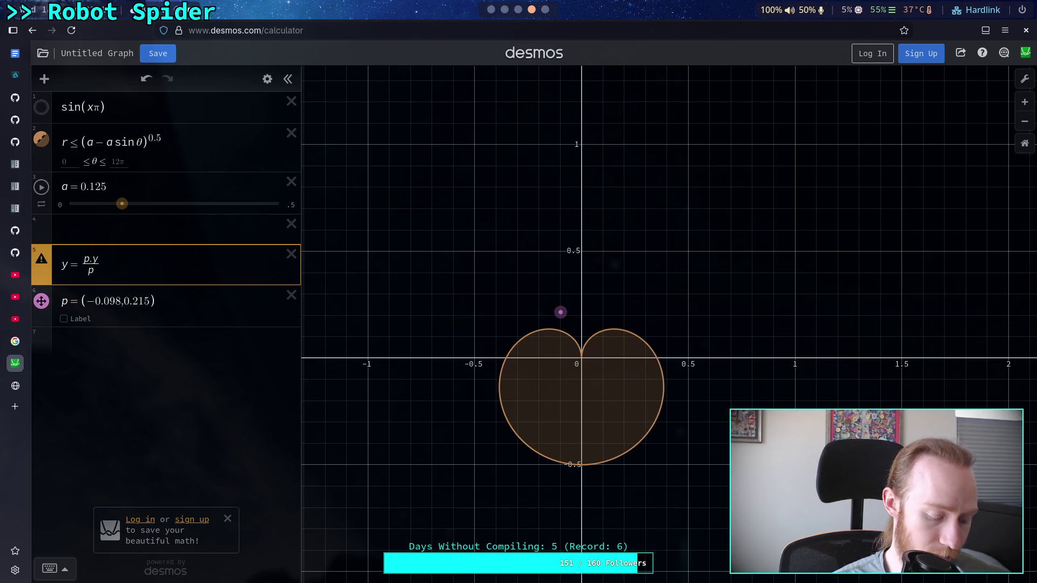
type(".x")
key("Right")
type("x")
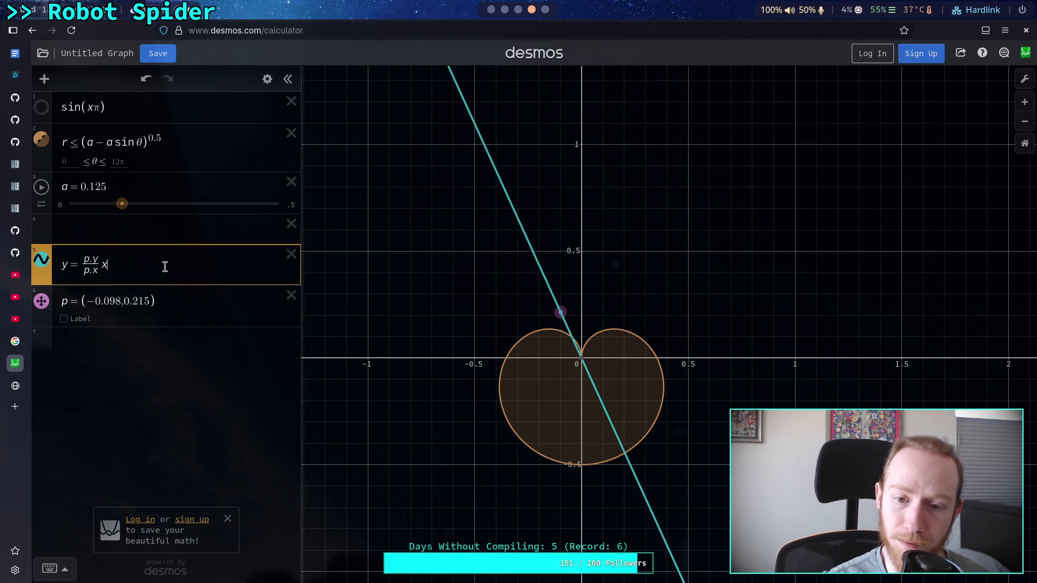
Drag point p to (−0.36, −0.334) on the cardioid and watch the line follow
left_click_drag(560, 312, 553, 320)
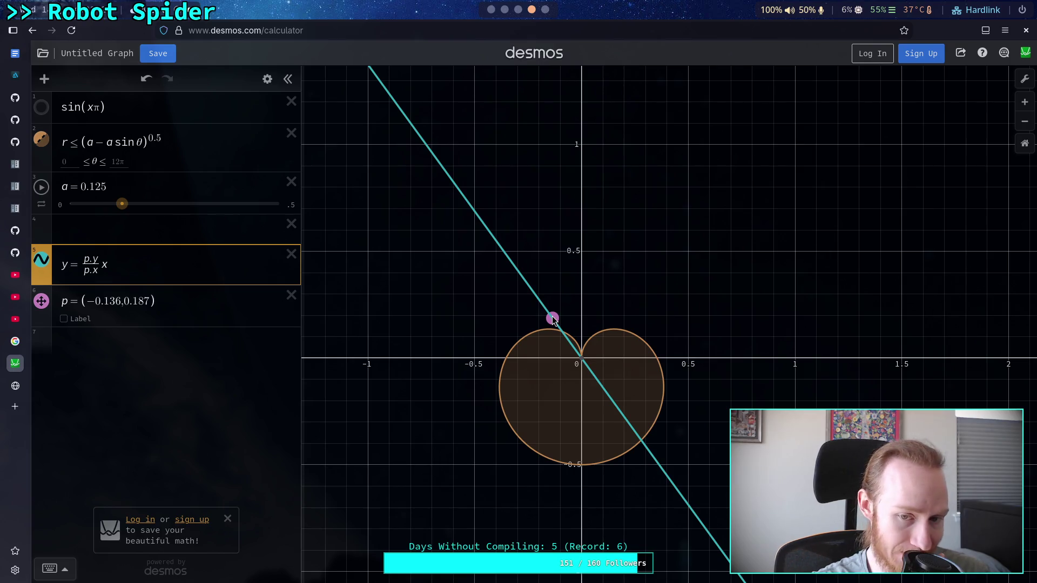
mouse_move(553, 319)
left_mouse_down()
mouse_move(562, 333)
mouse_move(548, 308)
mouse_move(559, 331)
mouse_move(506, 357)
mouse_move(497, 404)
mouse_move(512, 435)
mouse_move(583, 469)
mouse_move(656, 444)
mouse_move(668, 377)
mouse_move(653, 335)
mouse_move(601, 333)
mouse_move(582, 355)
mouse_move(568, 338)
mouse_move(521, 338)
mouse_move(505, 363)
mouse_move(504, 429)
left_mouse_up()
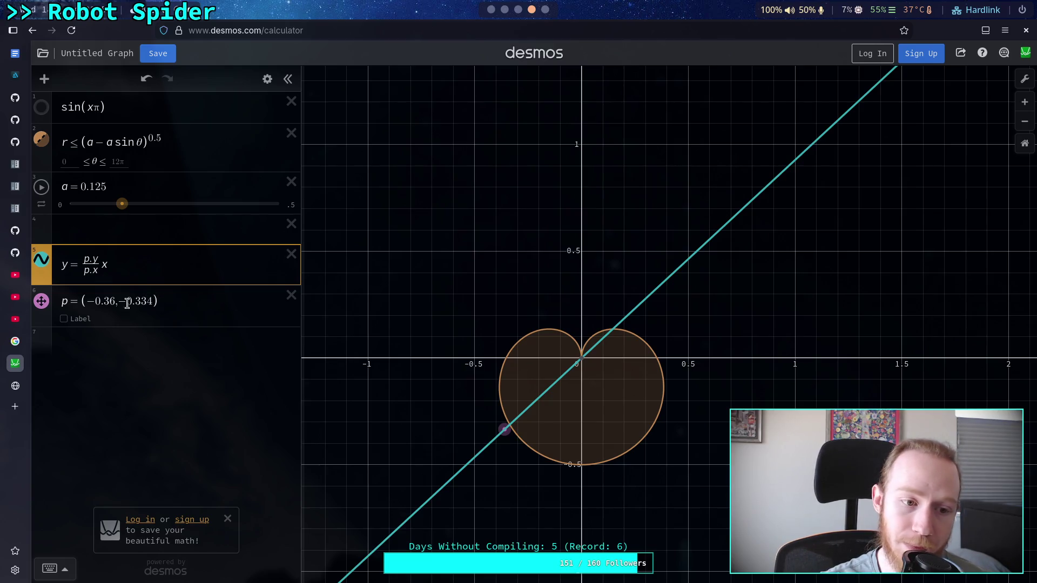
left_click_drag(89, 304, 154, 303)
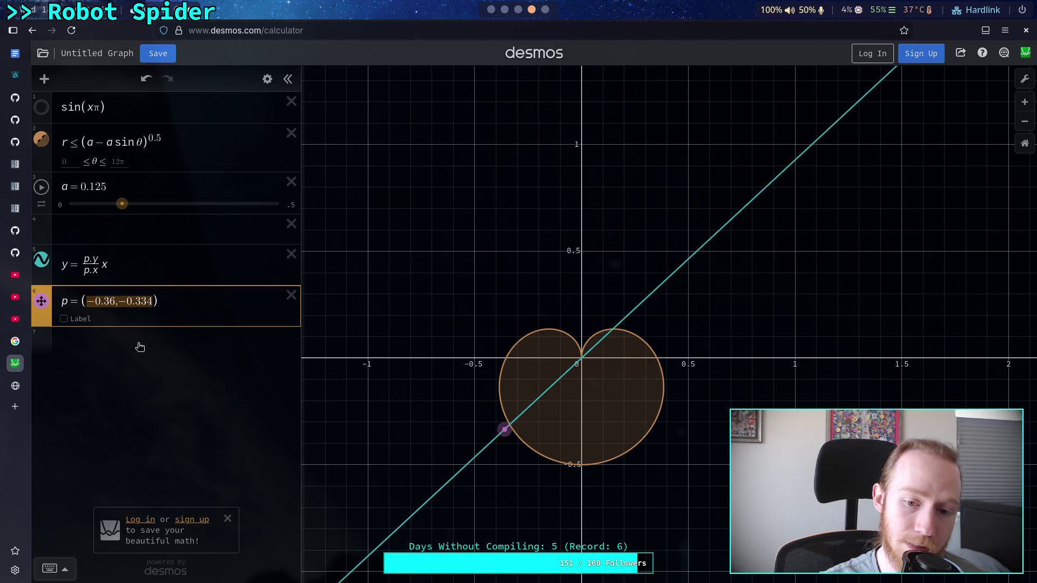
left_click(144, 349)
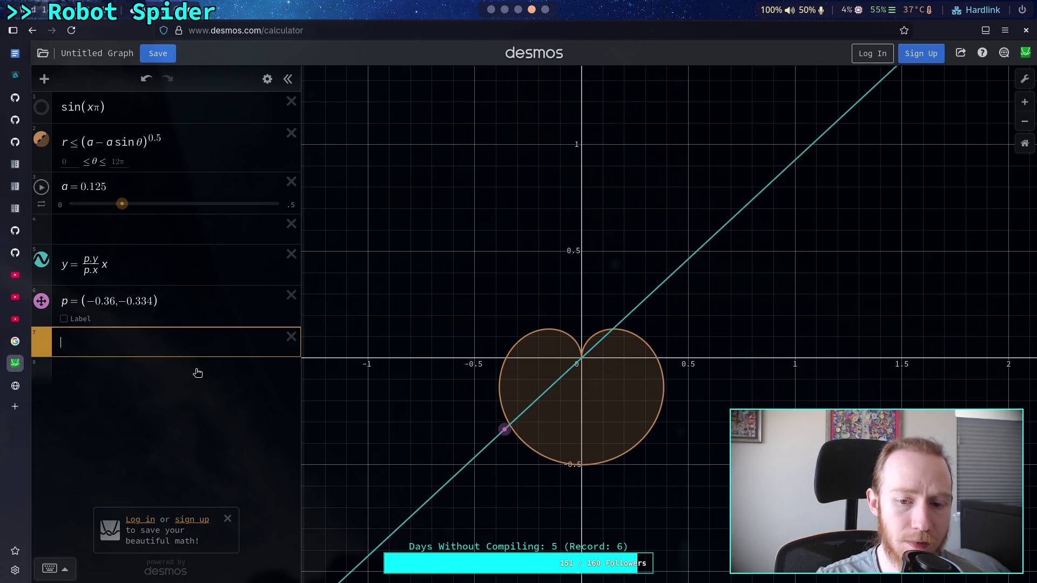
left_click(67, 145)
key("BackSpace")
type("f*")
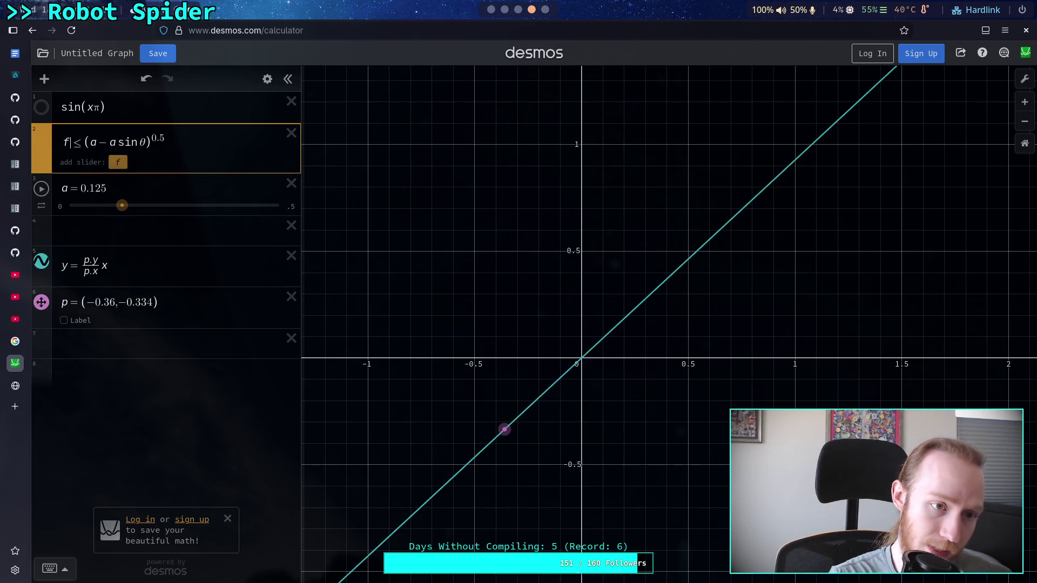
key("BackSpace")
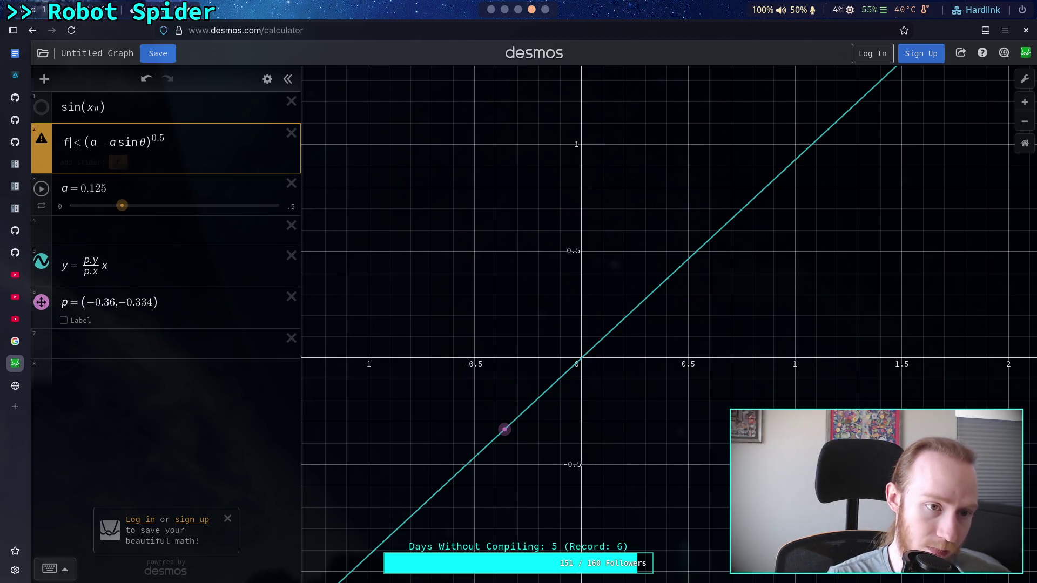
type("(theta)=")
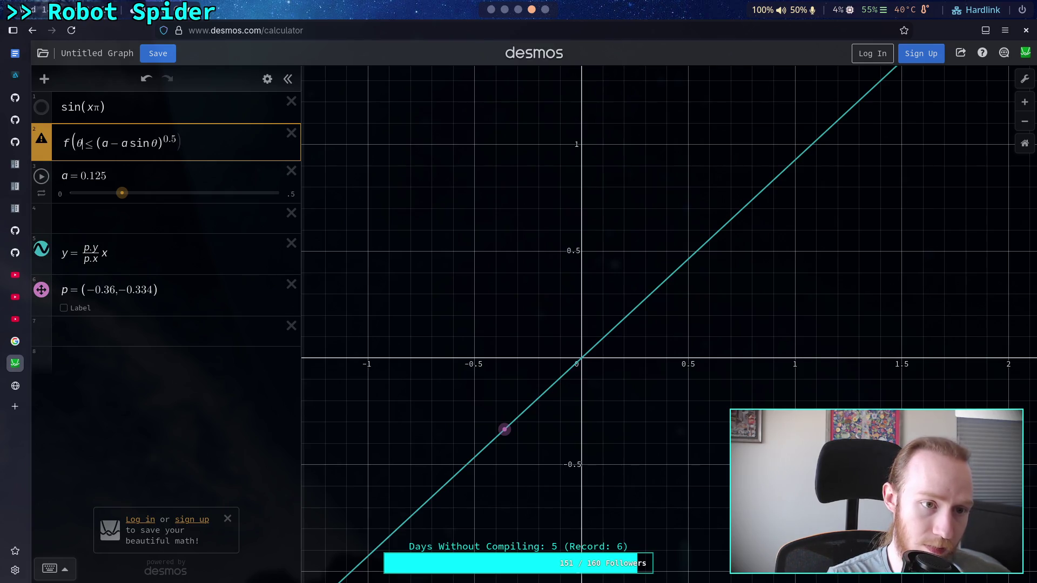
key("BackSpace")
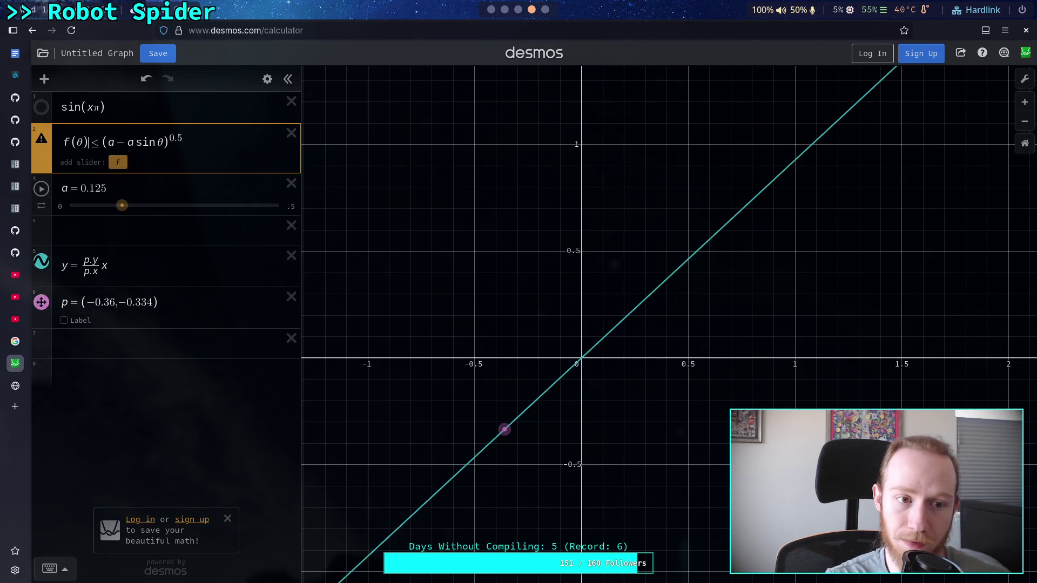
double_click(65, 143)
type("c")
key("BackSpace")
type("r")
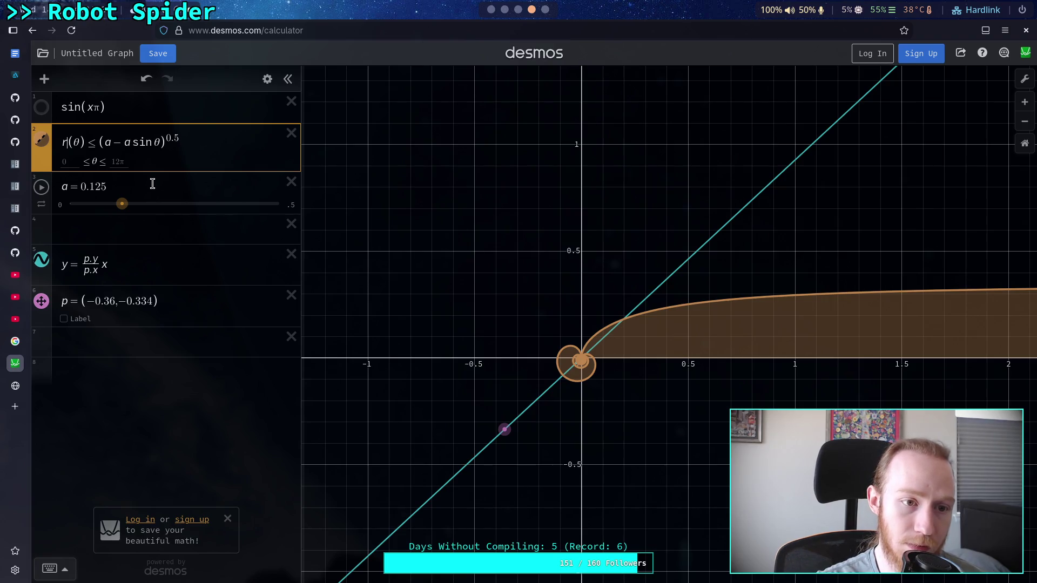
key("Delete")
key("Delete")
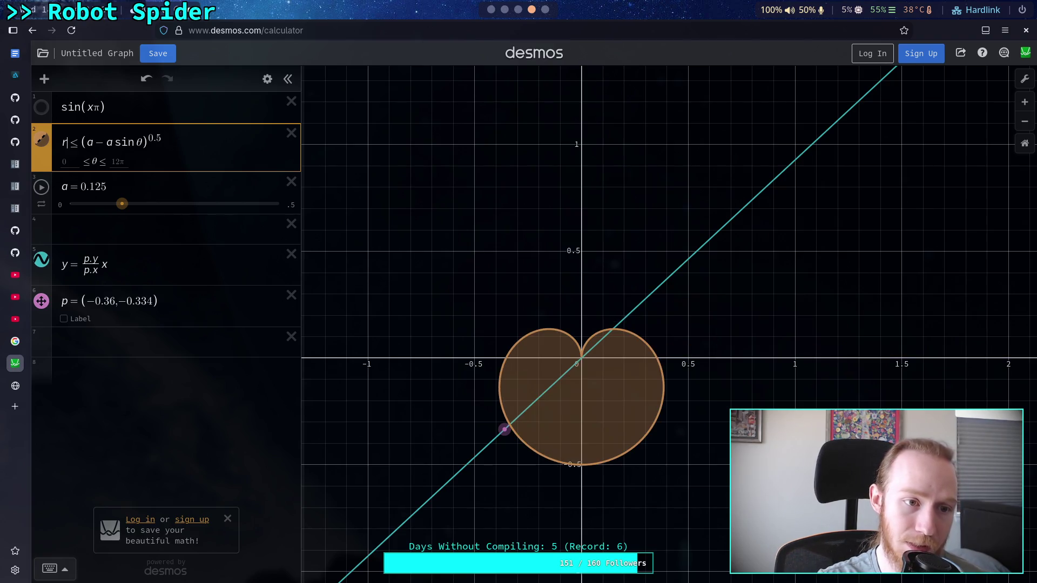
left_click(127, 357)
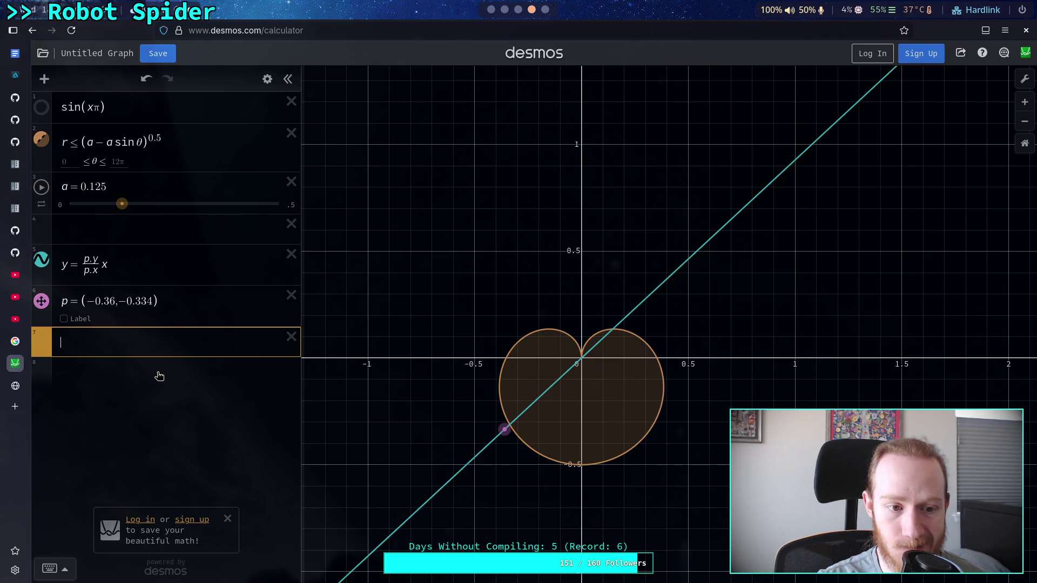
left_click_drag(113, 301, 86, 301)
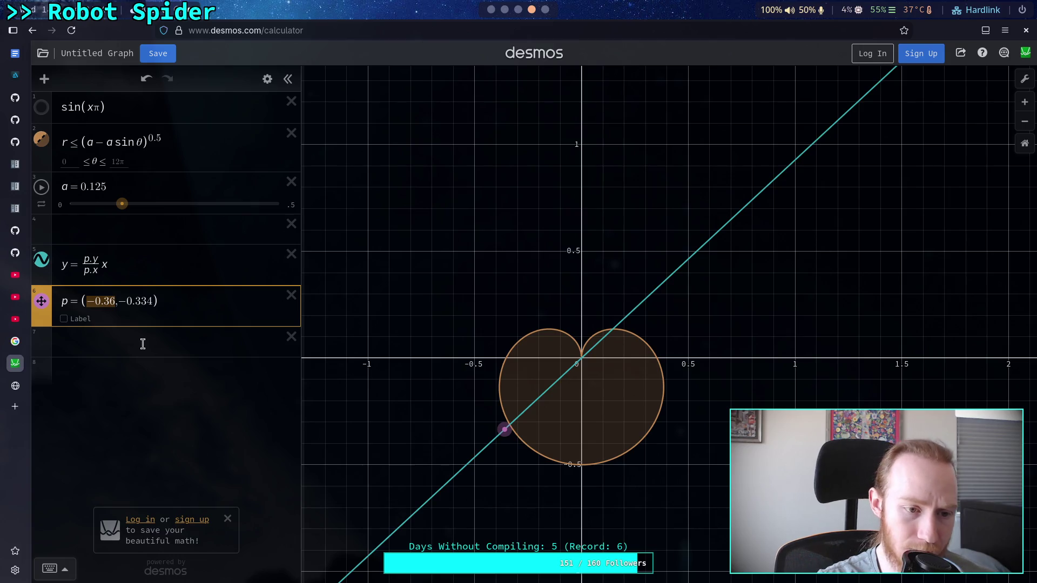
Try rewriting point p's definition in polar form using r and θ
type("c")
key("BackSpace")
type("r")
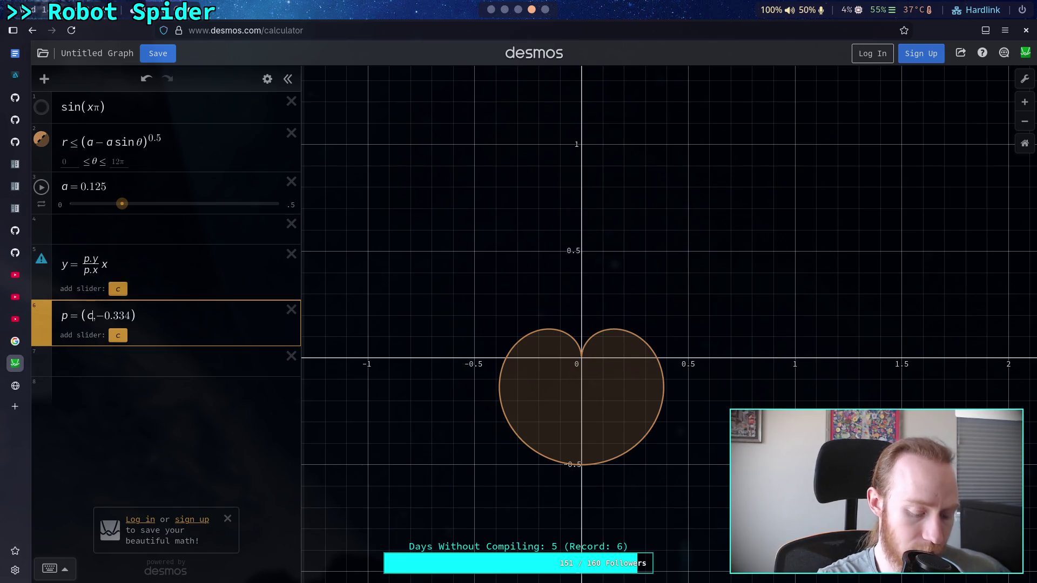
key("shift+Right")
key("shift+Right")
key("shift+Right")
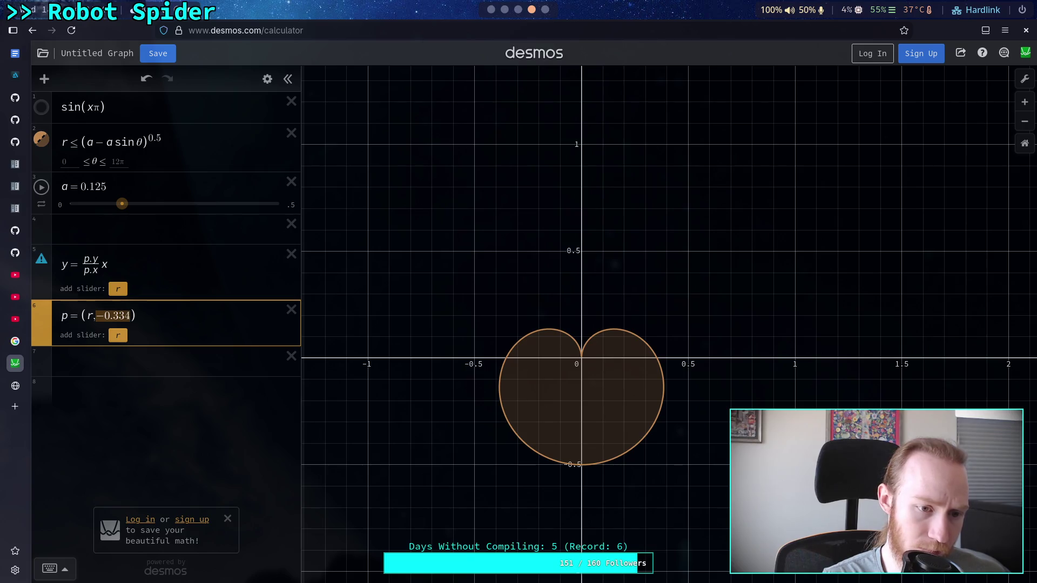
type("theta")
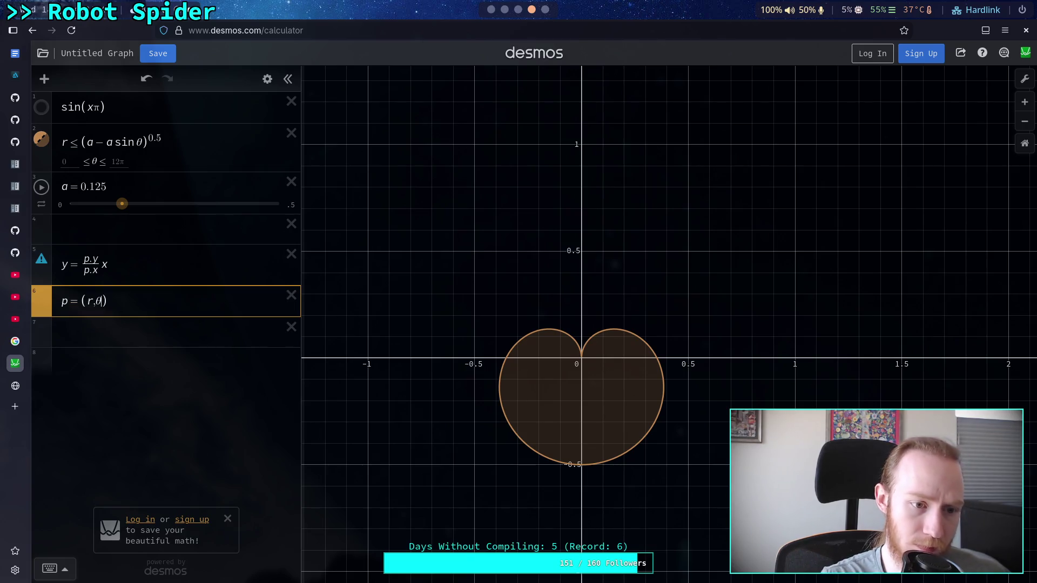
left_click(220, 341)
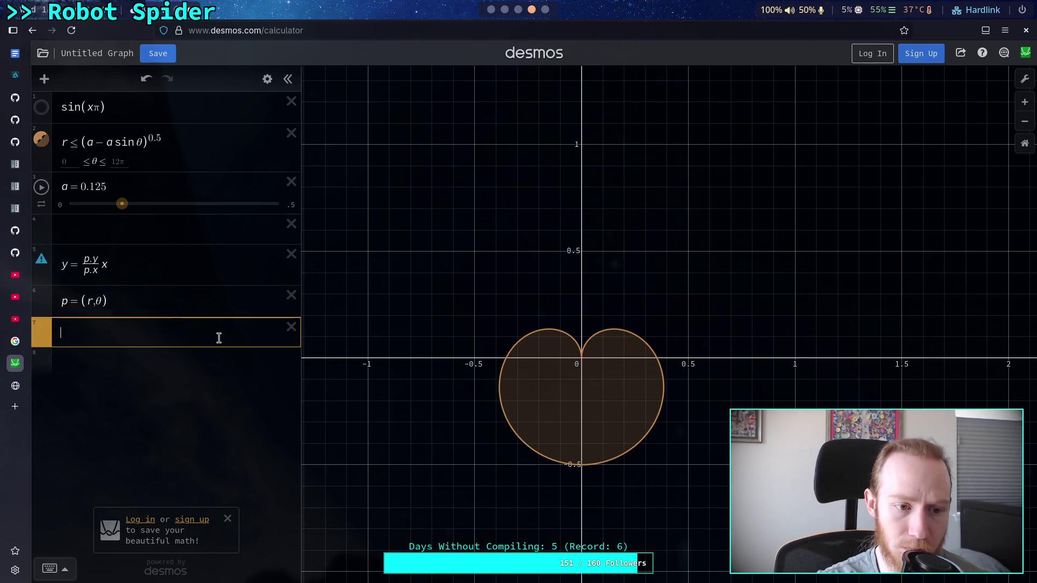
Replace r,θ in point p's definition with 0.5,0.5
left_click(86, 300)
left_click_drag(510, 352, 512, 348)
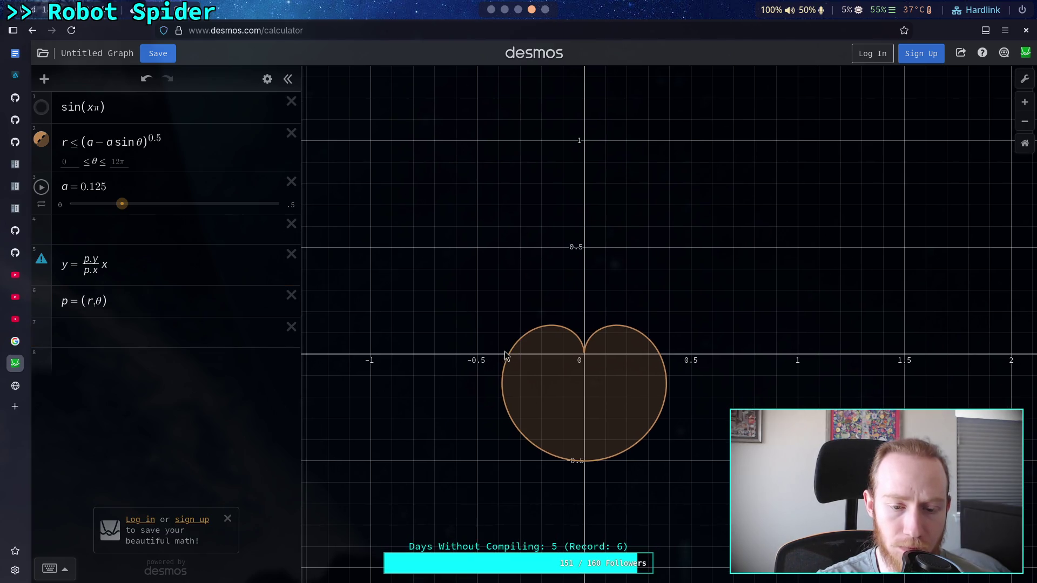
double_click(90, 302)
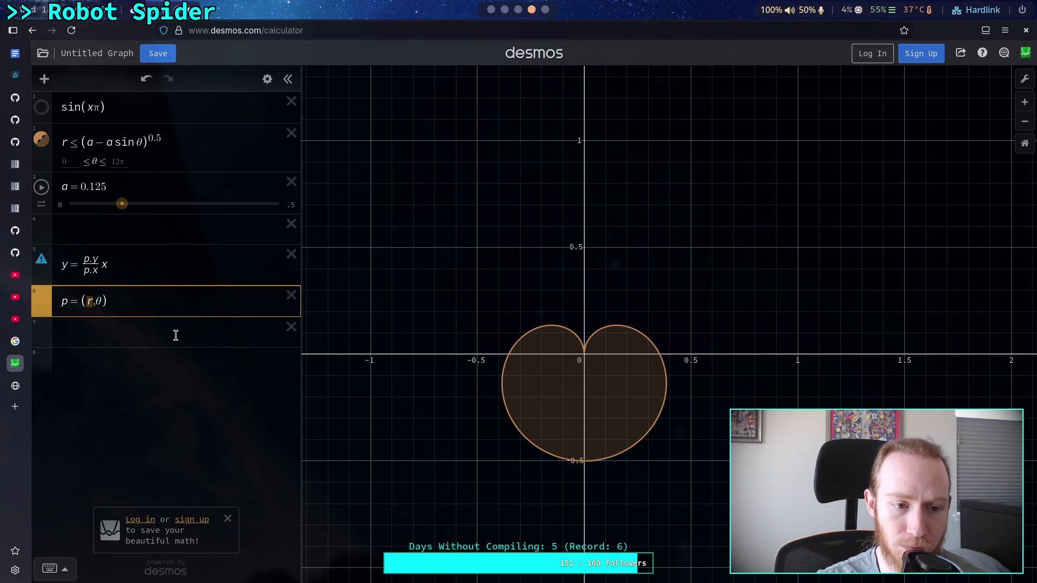
double_click(100, 301)
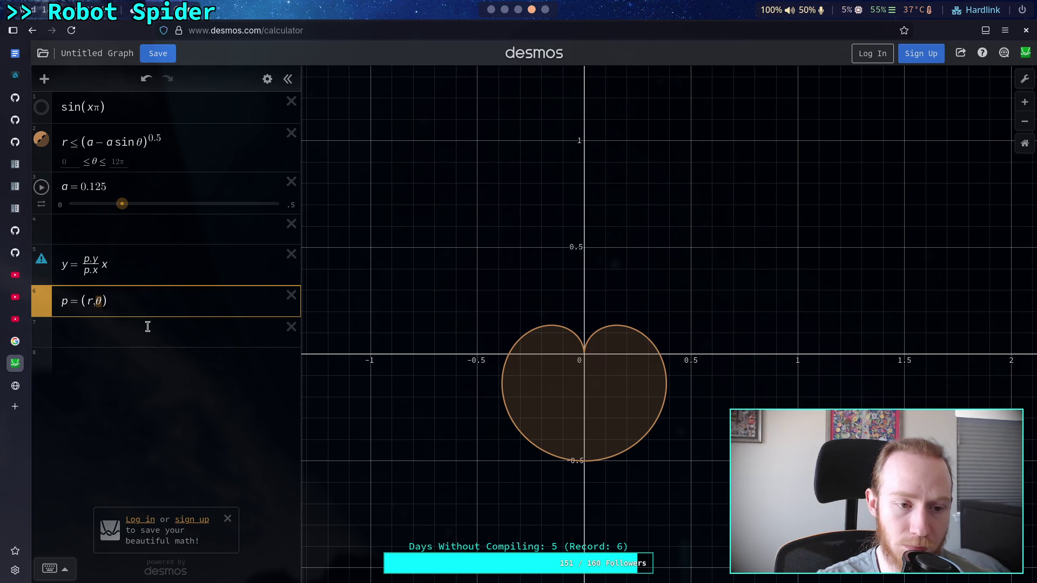
left_click_drag(102, 302, 86, 303)
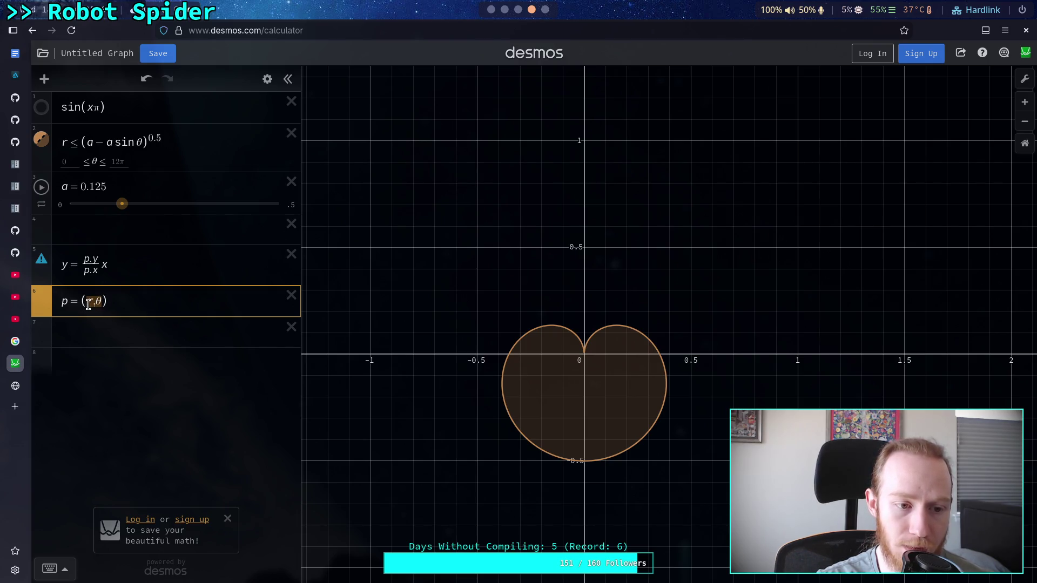
left_click(202, 333)
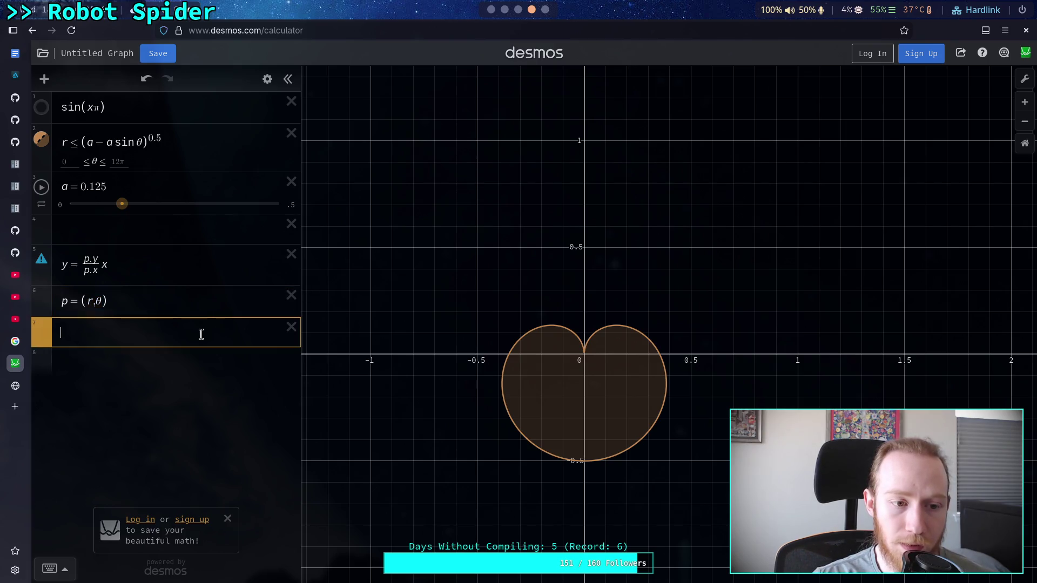
left_click(98, 300)
left_click_drag(97, 300, 87, 301)
type("0.5,0.5")
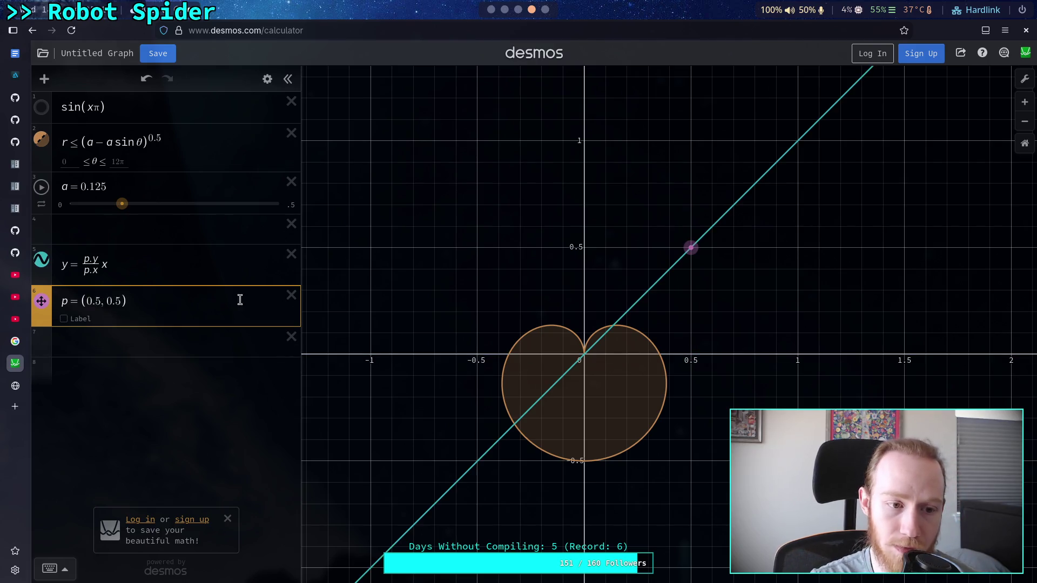
Drag point p to flatten the line, then change the inequality's exponent to 0.25
left_click(187, 269)
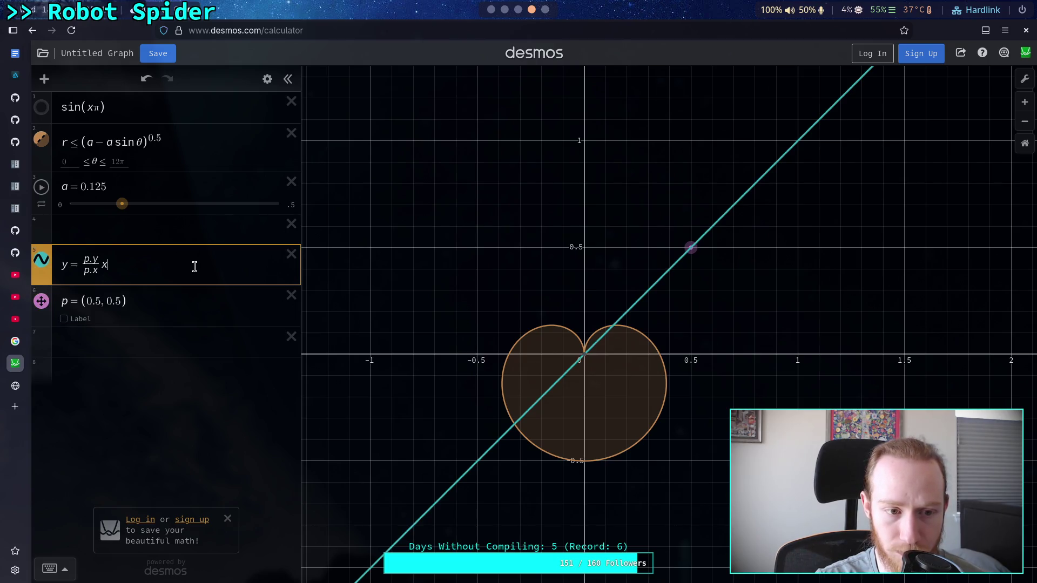
mouse_move(690, 253)
left_mouse_down()
mouse_move(637, 321)
mouse_move(663, 352)
left_mouse_up()
left_click(157, 141)
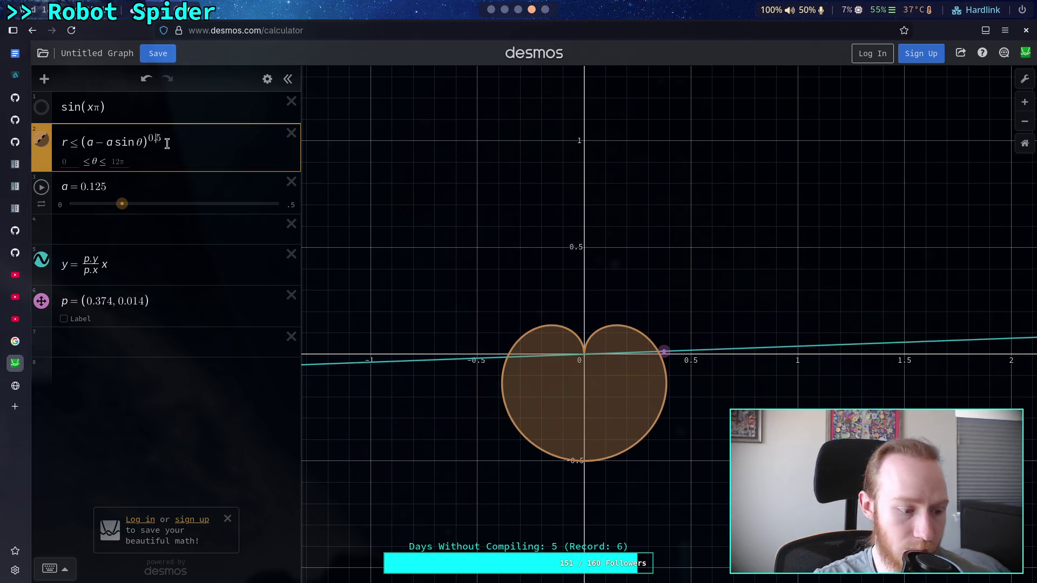
type("2")
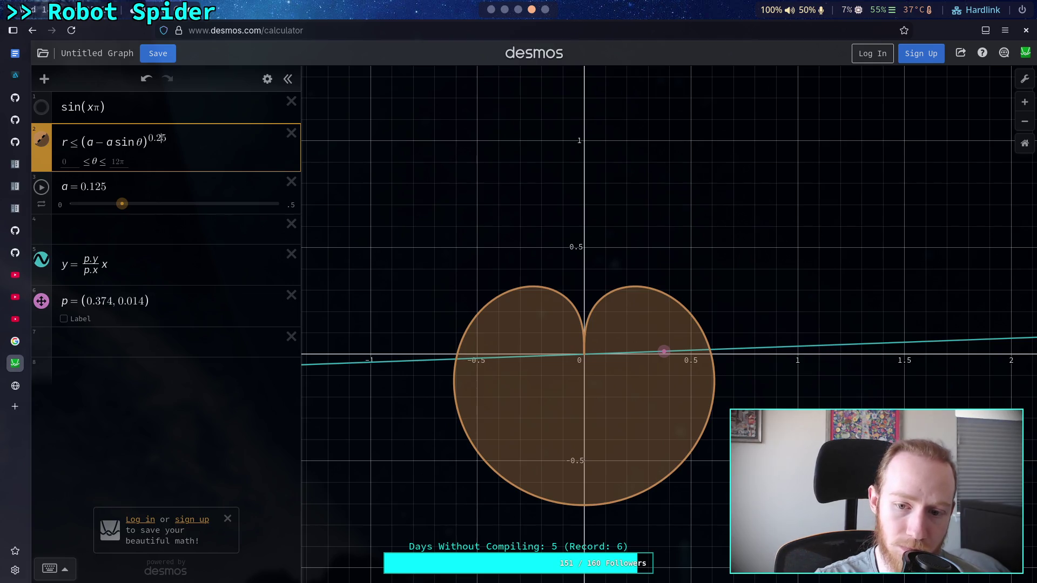
Set parameter a to 0.03125 after trying values around 0.04 and 0.03
left_click_drag(122, 204, 86, 211)
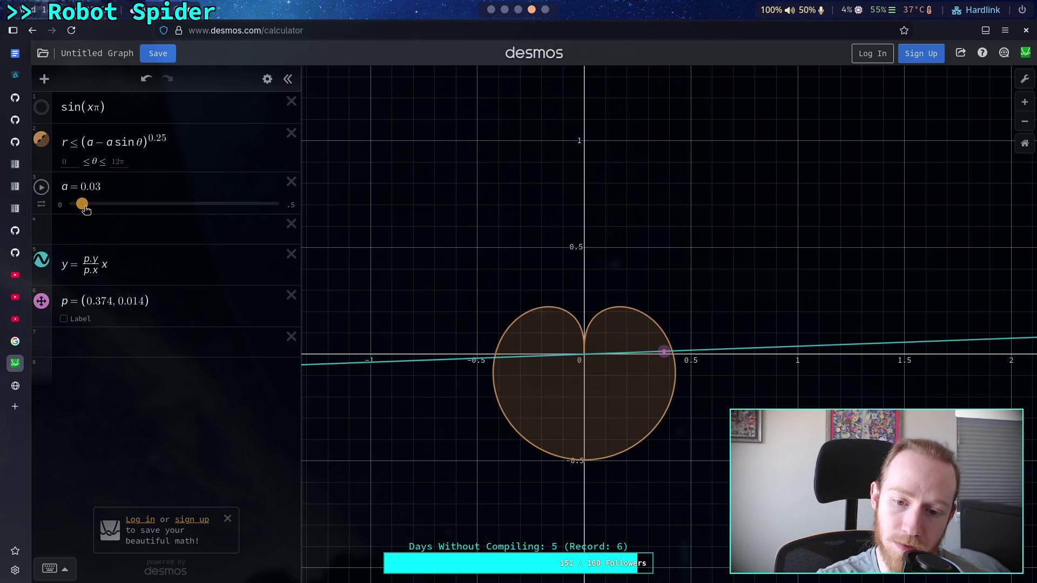
left_click(95, 189)
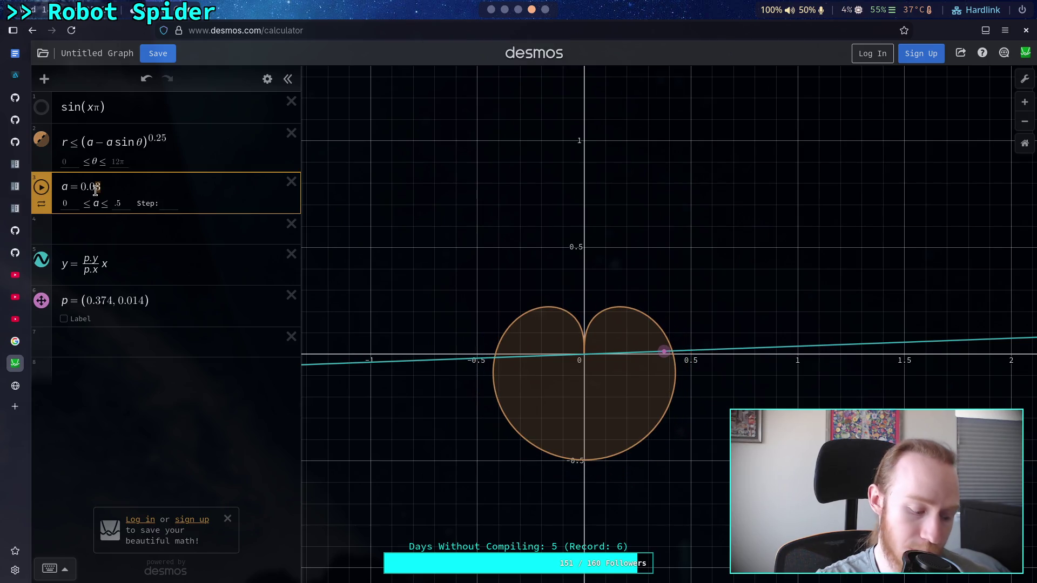
key("BackSpace")
type("25")
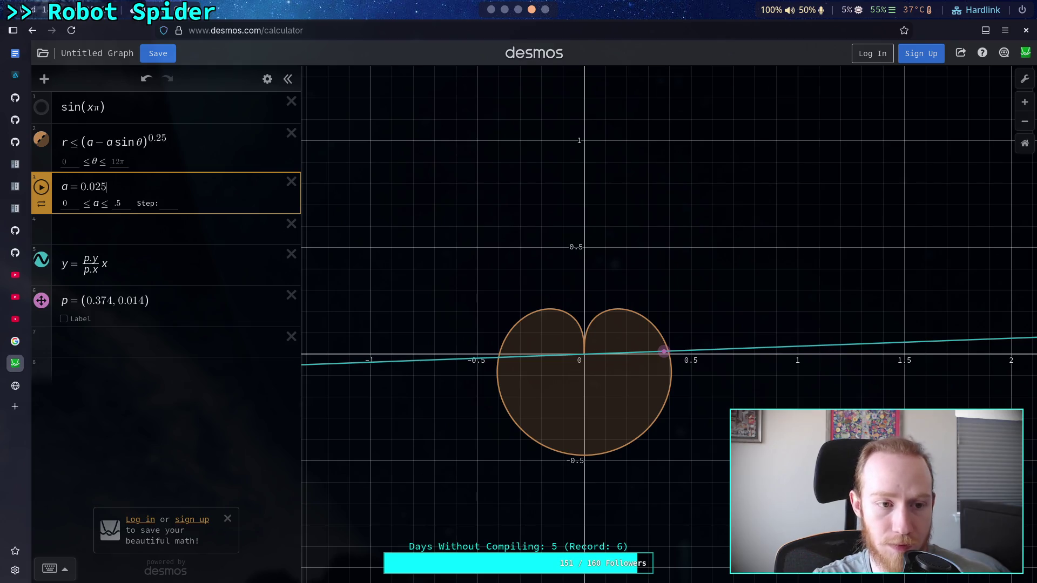
key("BackSpace")
key("BackSpace")
type("4")
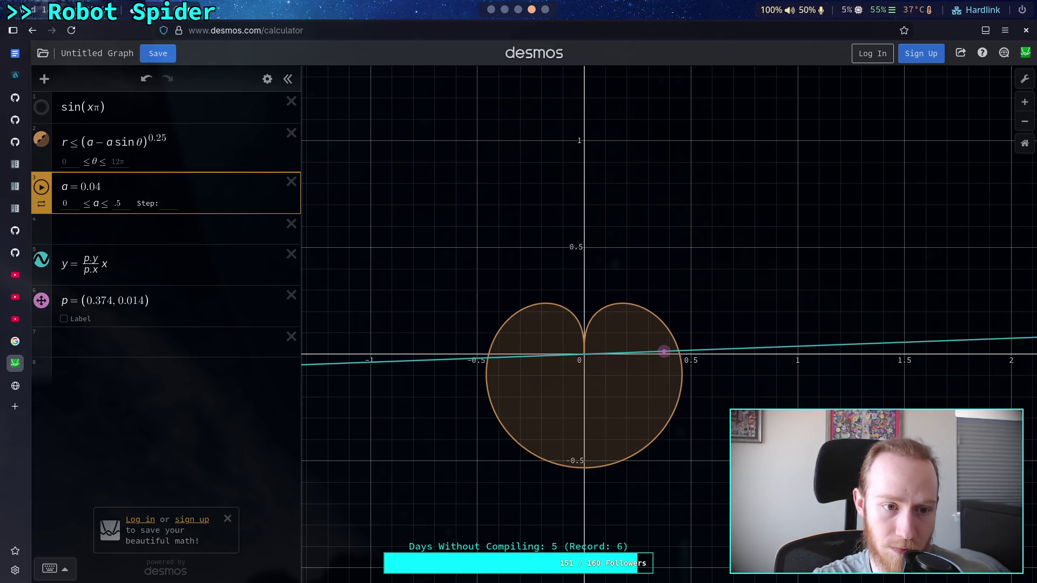
key("BackSpace")
type("3")
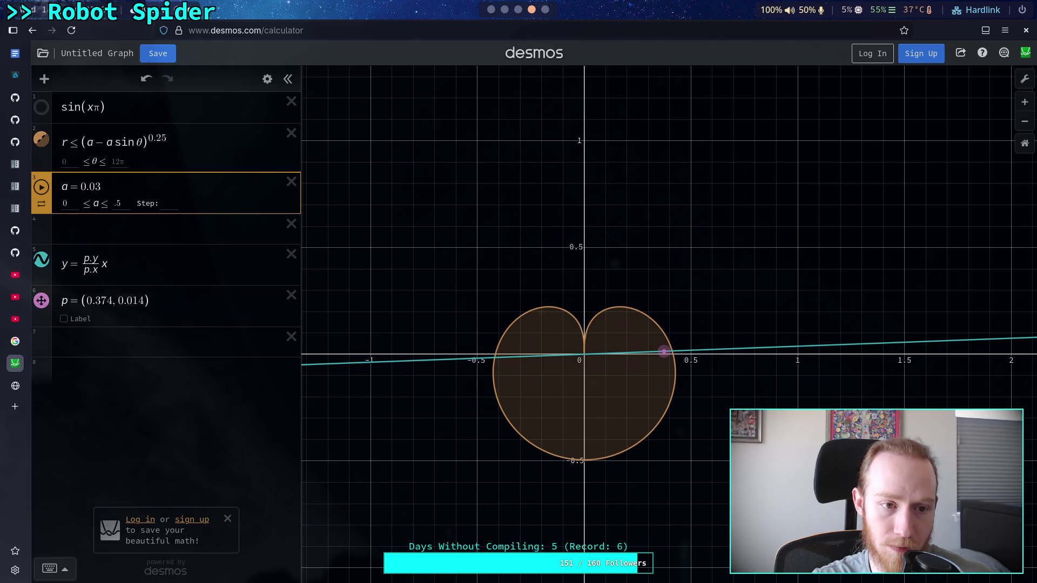
type("33")
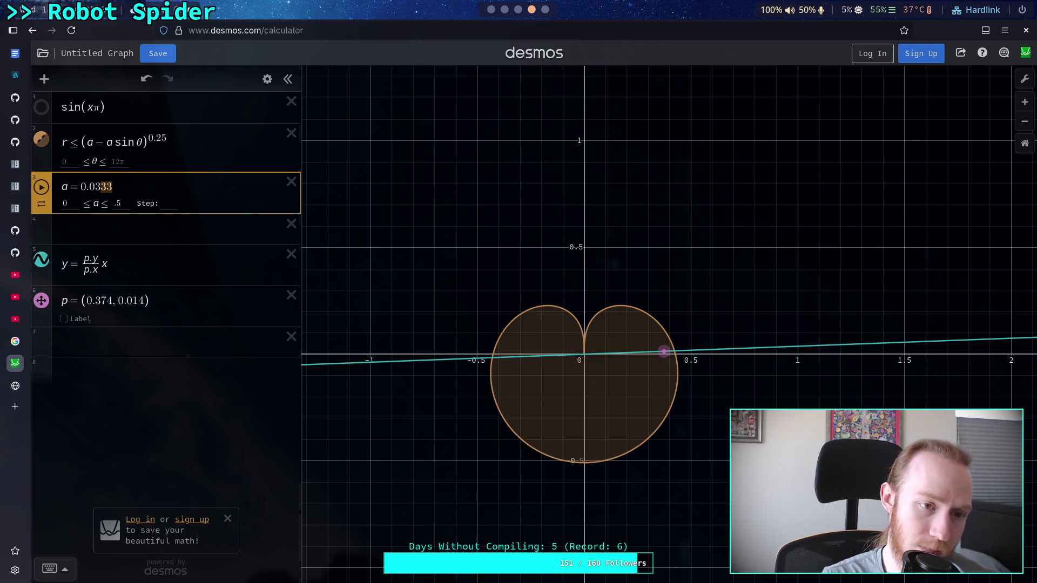
key("BackSpace")
type("125")
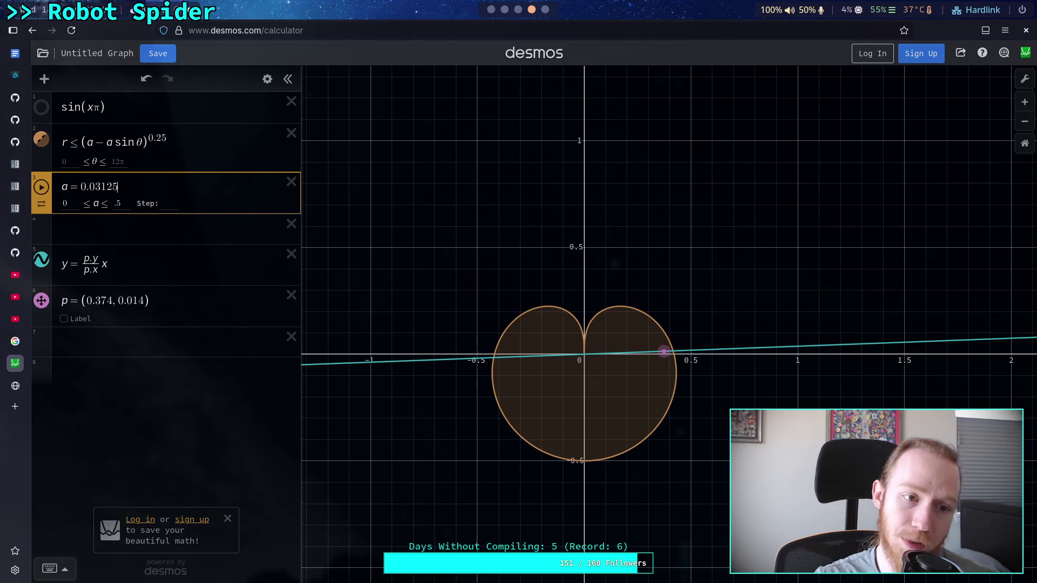
Check 1/16 and 1/32 in a temporary row, then delete that row
left_click(60, 234)
type("1")
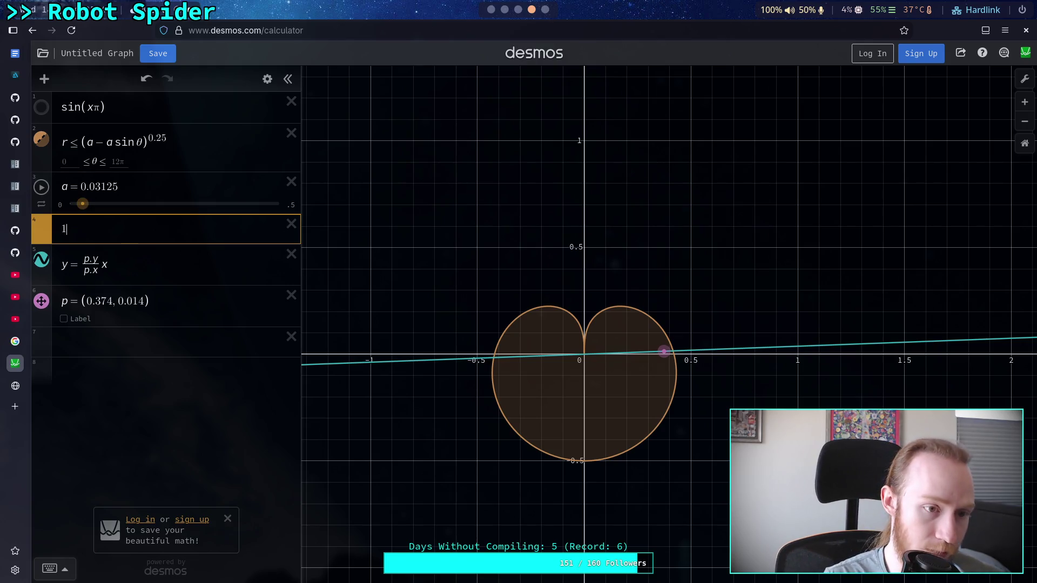
type("/16")
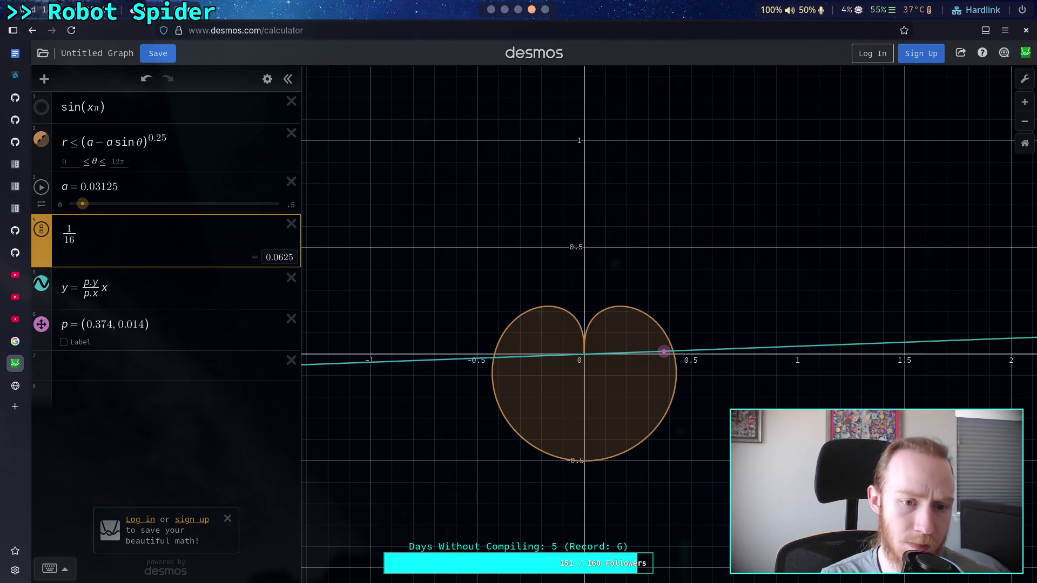
key("BackSpace")
key("BackSpace")
type("32")
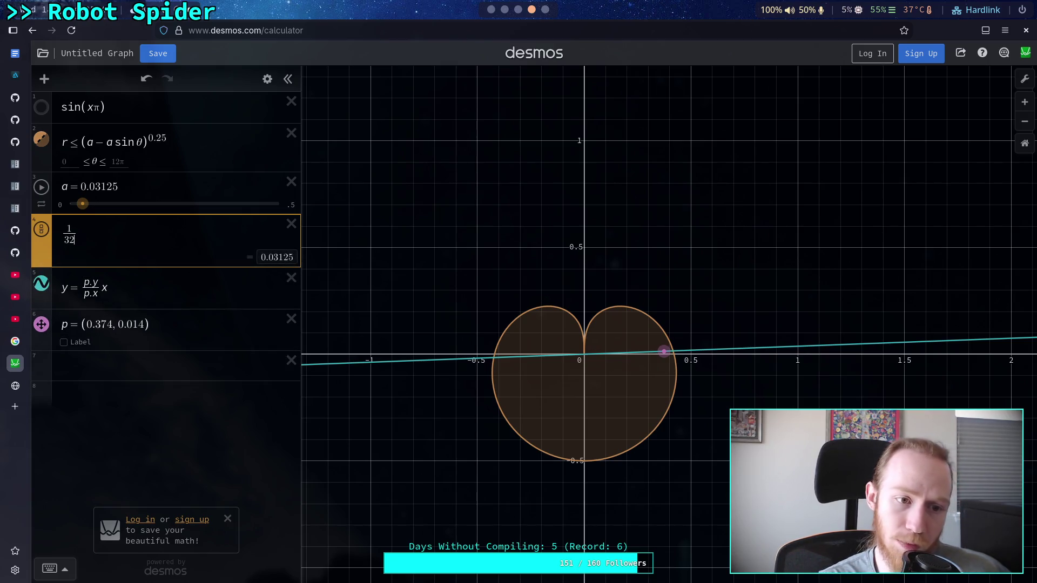
left_click(291, 224)
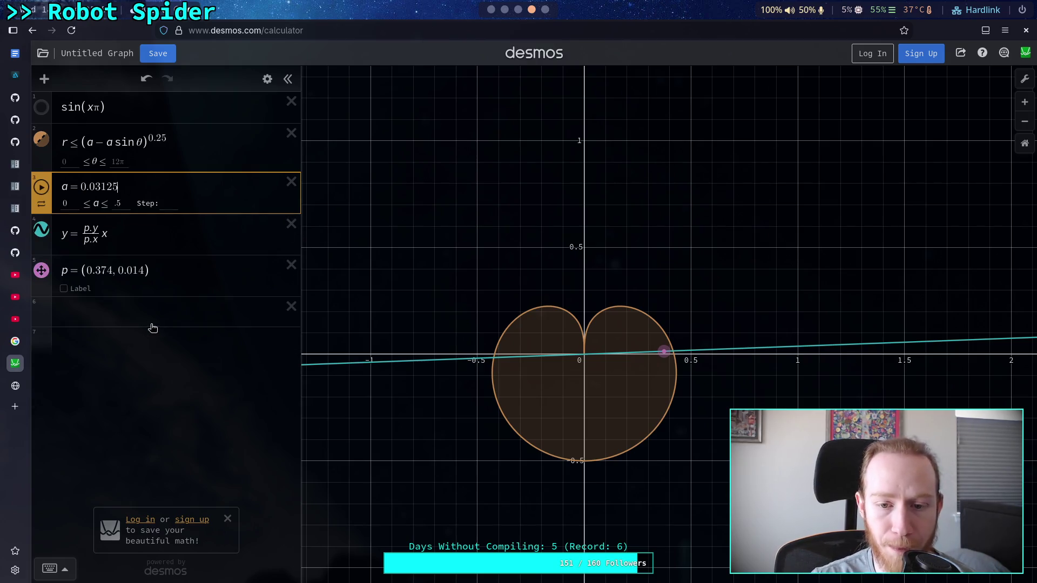
Move point p near the top notch at (−0.01, 0.186), check the Godot script, then change sin to cos
mouse_move(664, 352)
left_mouse_down()
mouse_move(592, 311)
mouse_move(584, 319)
mouse_move(583, 331)
mouse_move(606, 308)
mouse_move(641, 303)
mouse_move(671, 328)
mouse_move(682, 363)
mouse_move(669, 419)
mouse_move(618, 465)
mouse_move(553, 472)
mouse_move(510, 444)
mouse_move(584, 470)
mouse_move(539, 460)
mouse_move(501, 430)
mouse_move(477, 357)
mouse_move(491, 354)
mouse_move(509, 312)
mouse_move(528, 301)
mouse_move(573, 305)
mouse_move(586, 314)
mouse_move(583, 331)
mouse_move(597, 311)
mouse_move(623, 307)
left_mouse_up()
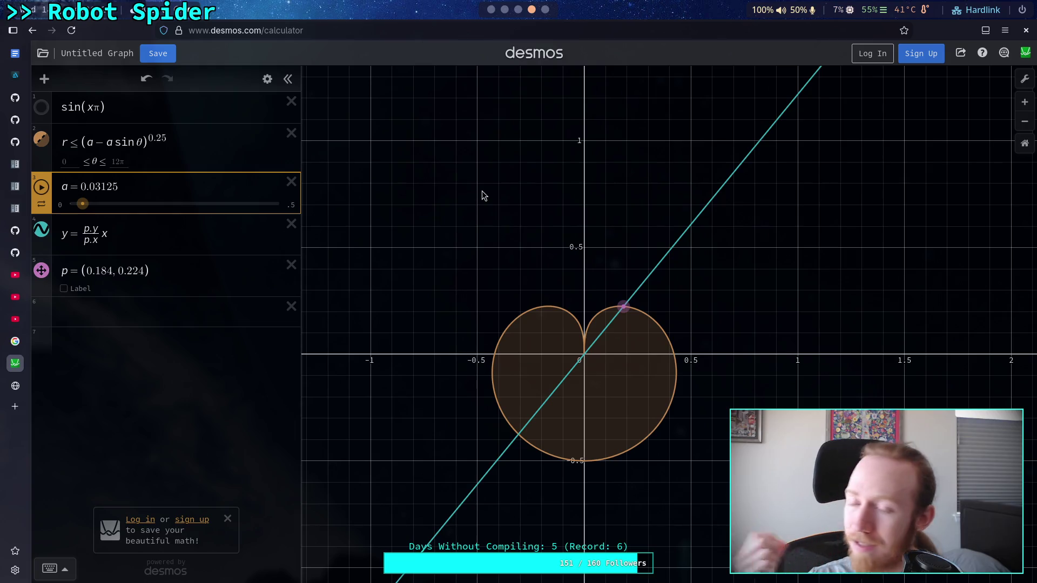
mouse_move(623, 306)
left_mouse_down()
mouse_move(652, 313)
mouse_move(682, 363)
mouse_move(673, 422)
mouse_move(537, 467)
mouse_move(561, 282)
mouse_move(586, 315)
left_mouse_up()
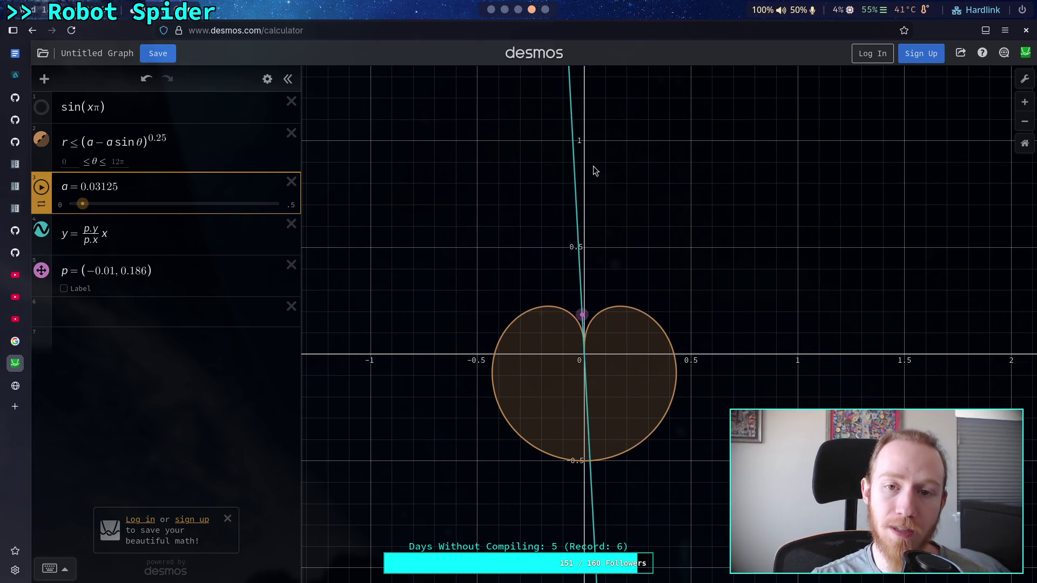
key("super+1")
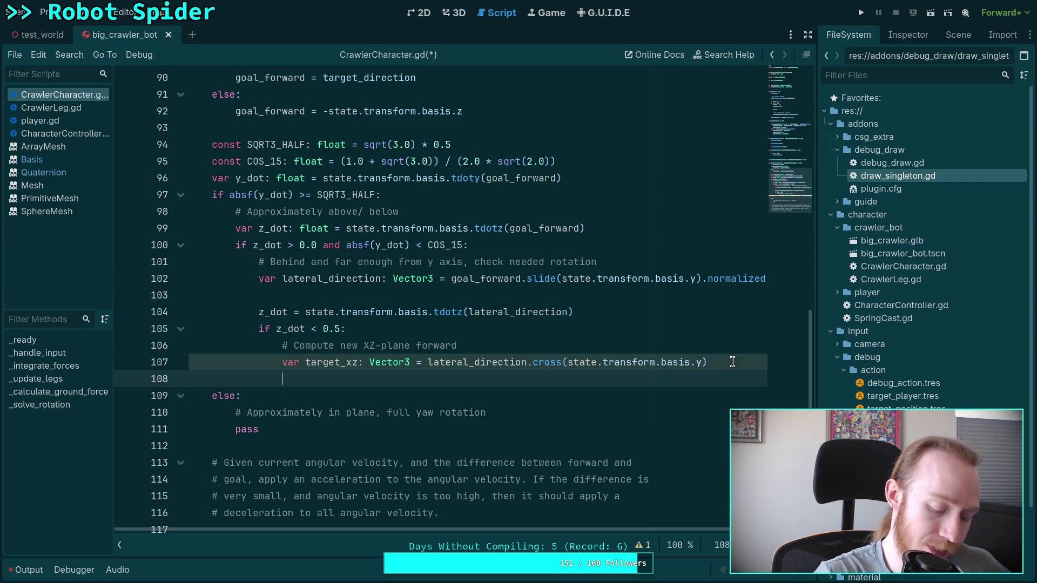
key("super+4")
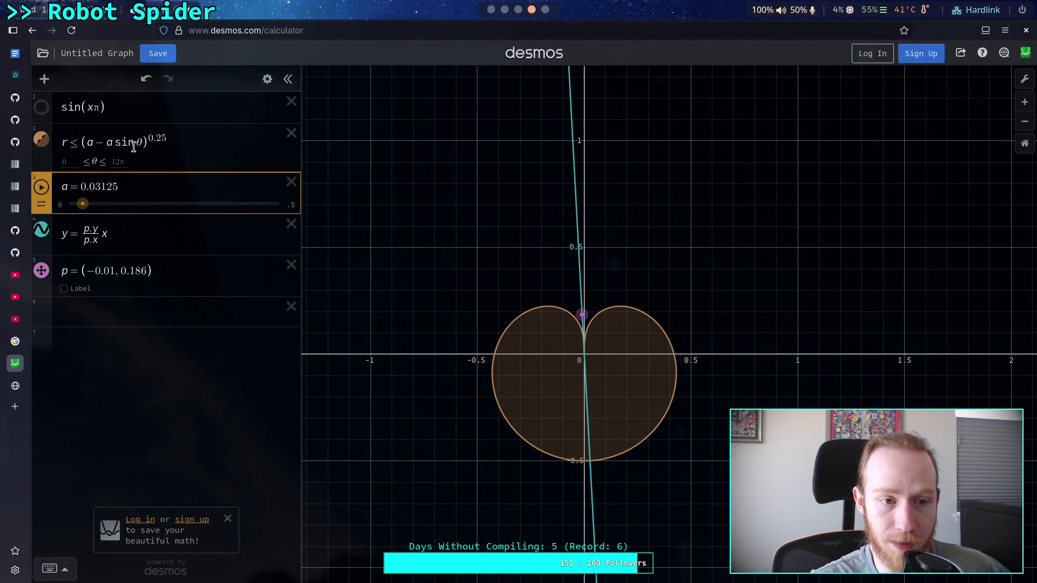
left_click(125, 144)
type("cos")
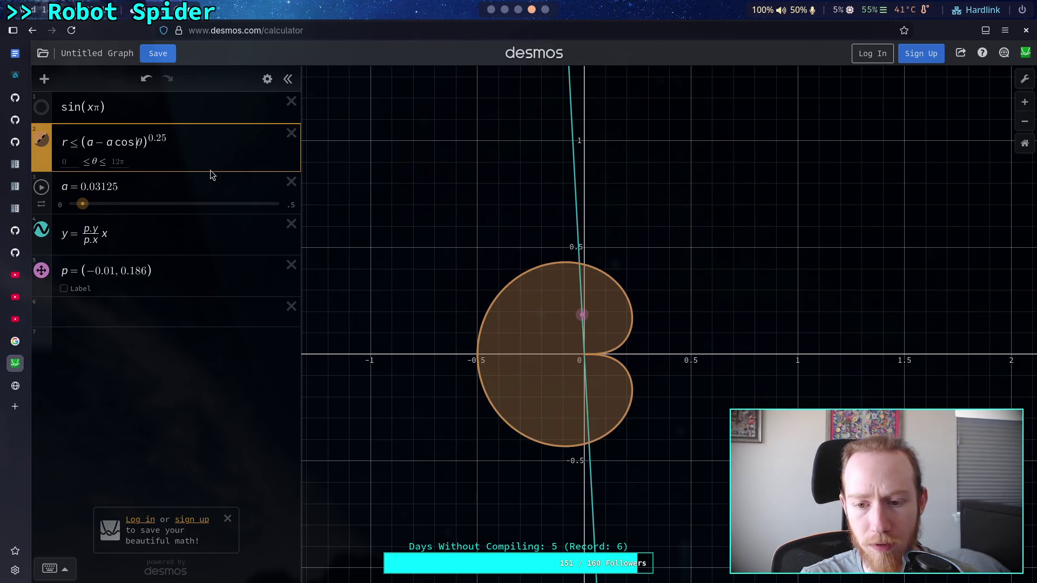
Drag point p along the cardioid's right edge to about (0.496, 0.016), flattening the line
mouse_move(586, 317)
left_mouse_down()
mouse_move(695, 358)
mouse_move(649, 276)
mouse_move(595, 254)
mouse_move(550, 255)
mouse_move(509, 276)
mouse_move(476, 320)
mouse_move(468, 394)
mouse_move(595, 486)
mouse_move(704, 367)
mouse_move(700, 358)
left_mouse_up()
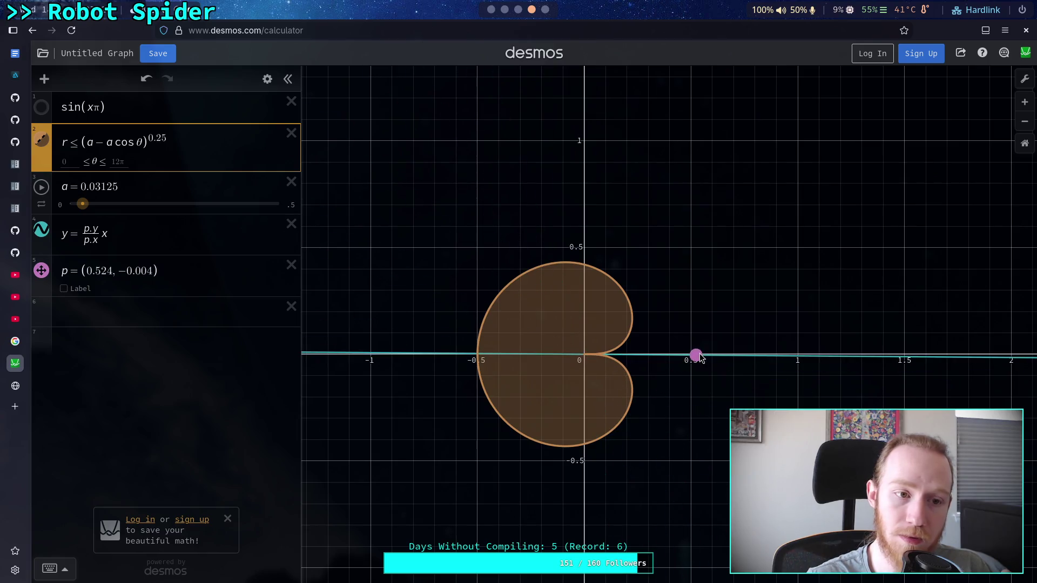
left_click(116, 325)
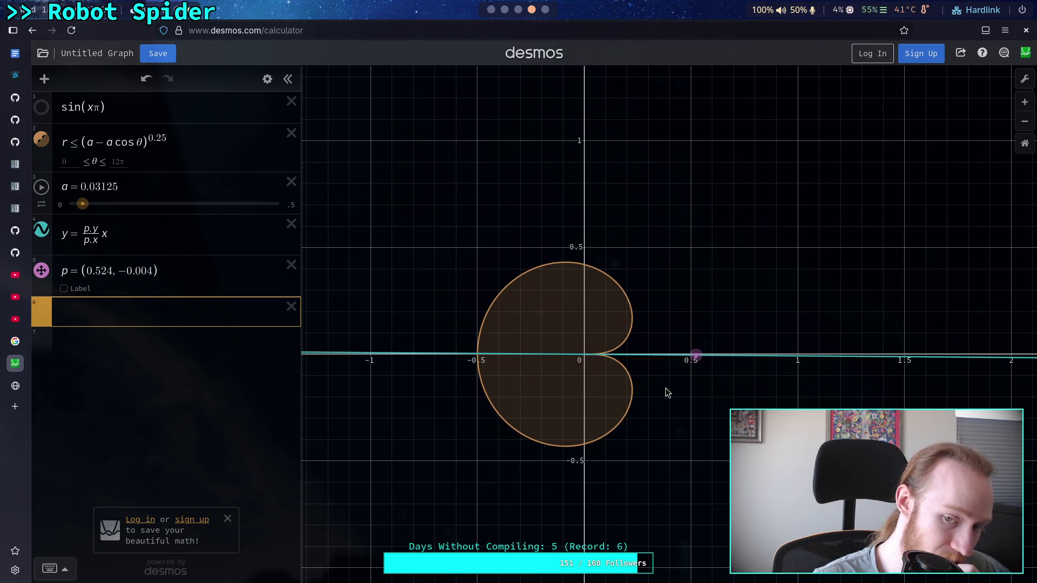
mouse_move(693, 346)
left_mouse_down()
mouse_move(676, 319)
mouse_move(451, 320)
mouse_move(469, 463)
mouse_move(697, 373)
mouse_move(697, 354)
left_mouse_up()
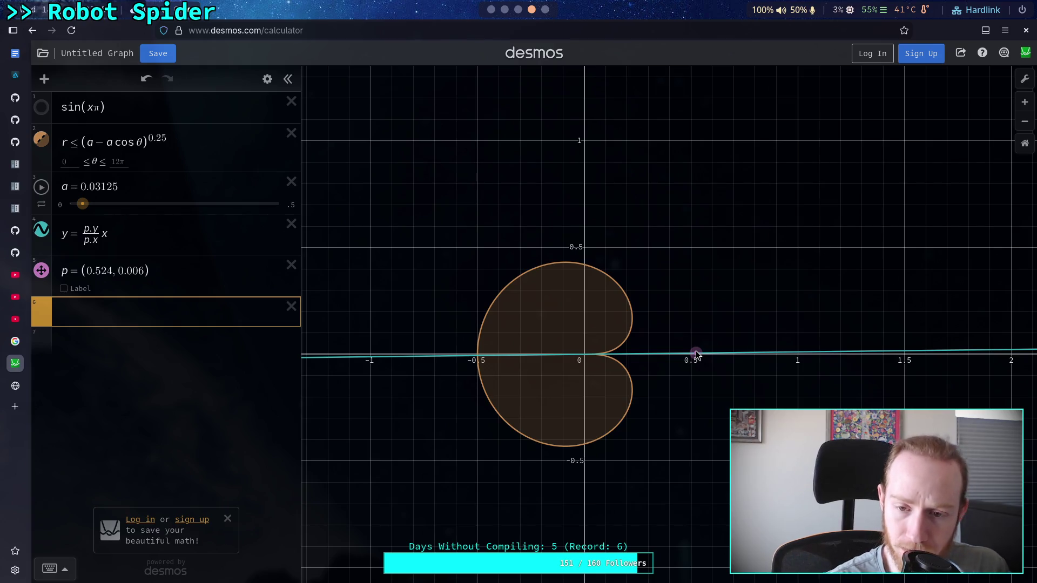
left_click_drag(696, 354, 691, 352)
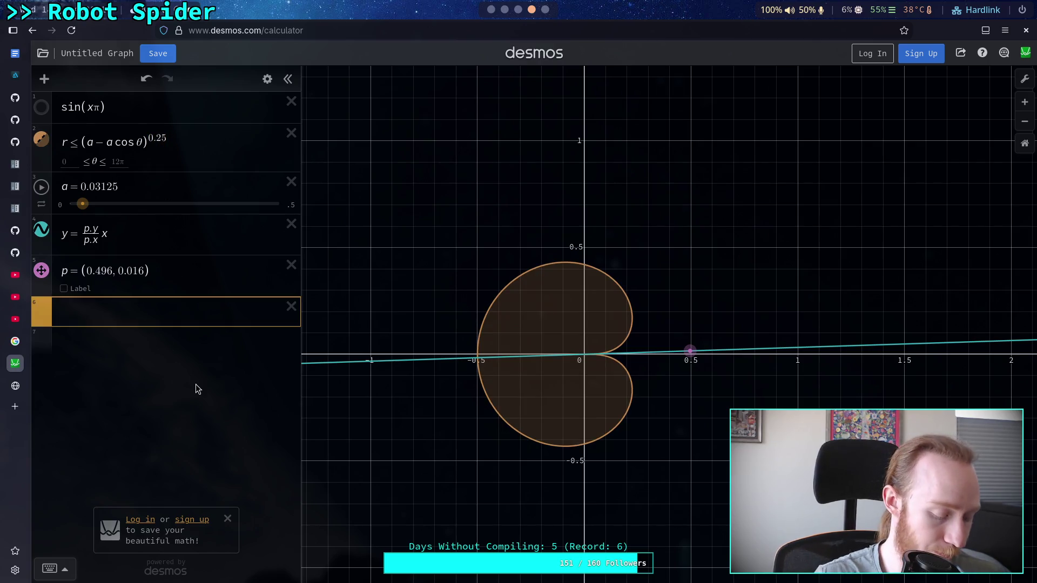
type("0.")
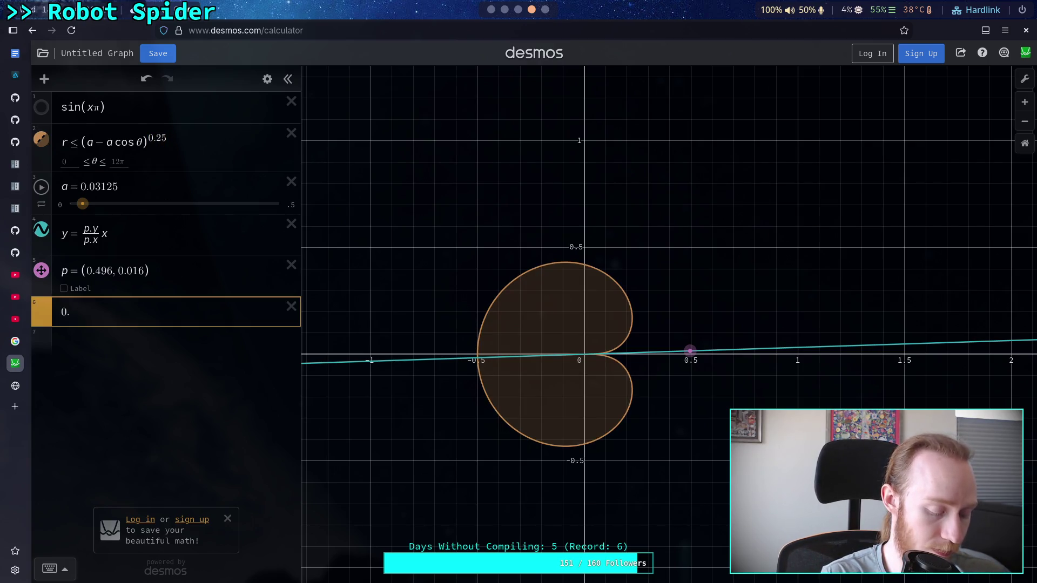
type("7867")
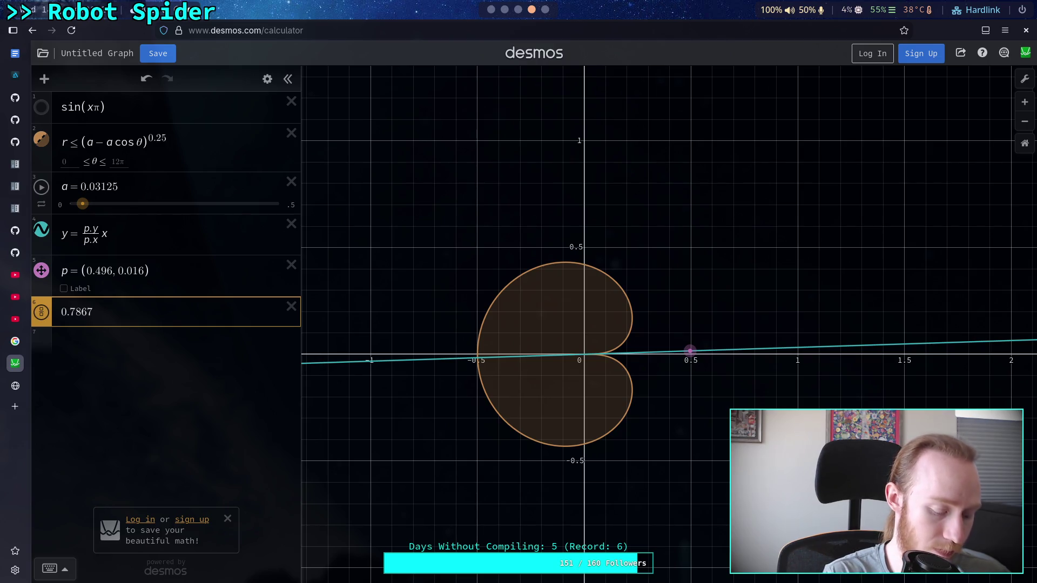
type("^0.25")
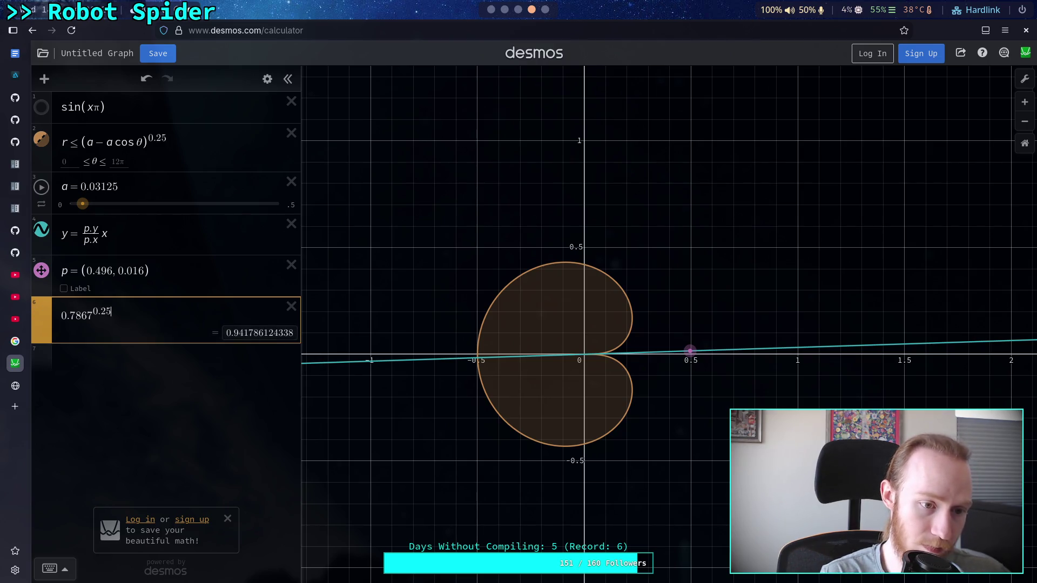
key("Return")
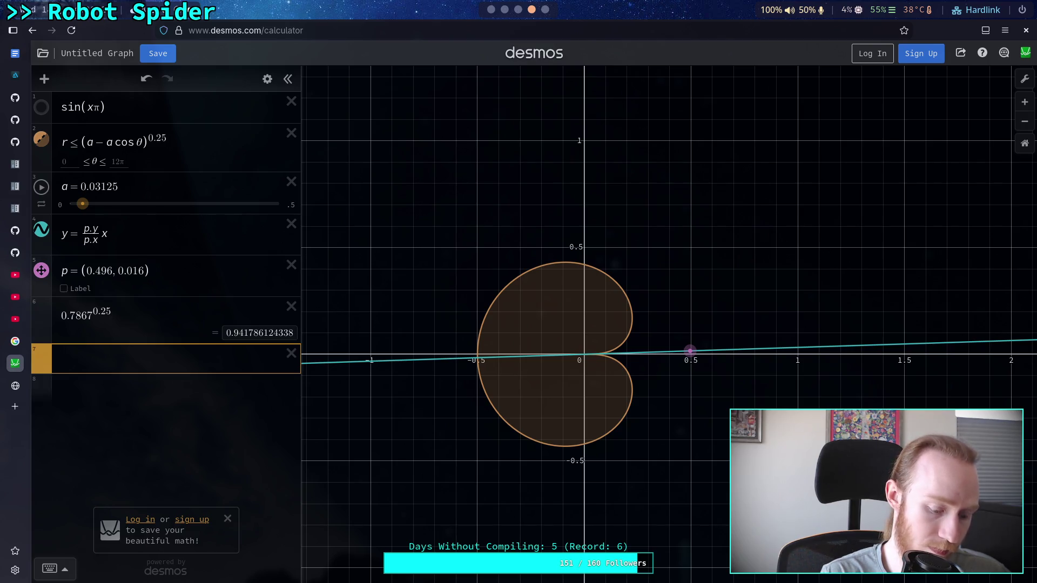
type("0.785")
key("BackSpace")
type("67")
key("BackSpace")
key("BackSpace")
type("5")
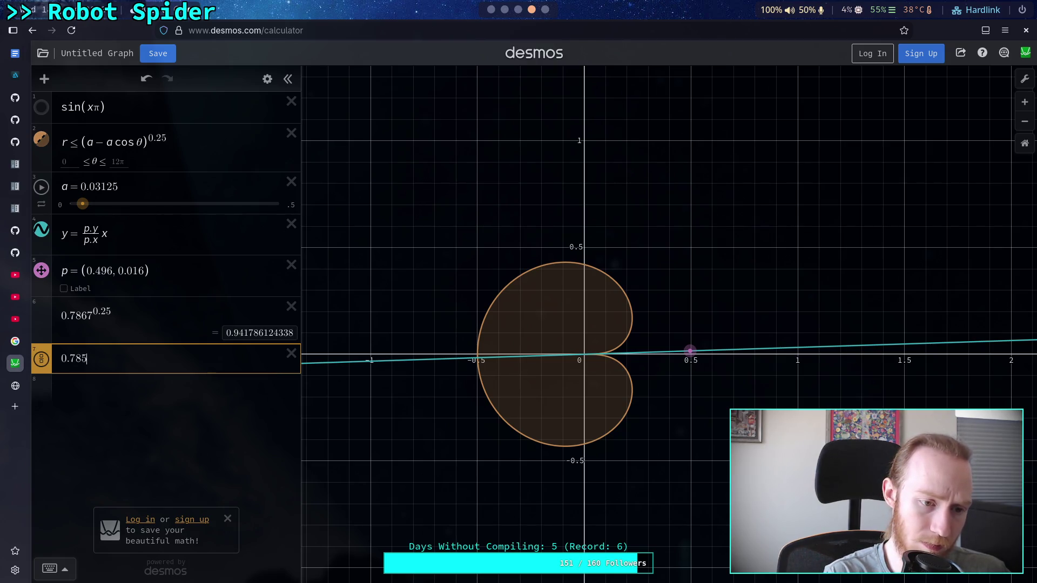
key("BackSpace")
type("67")
key("shift+Left")
key("shift+Left")
key("shift+Left")
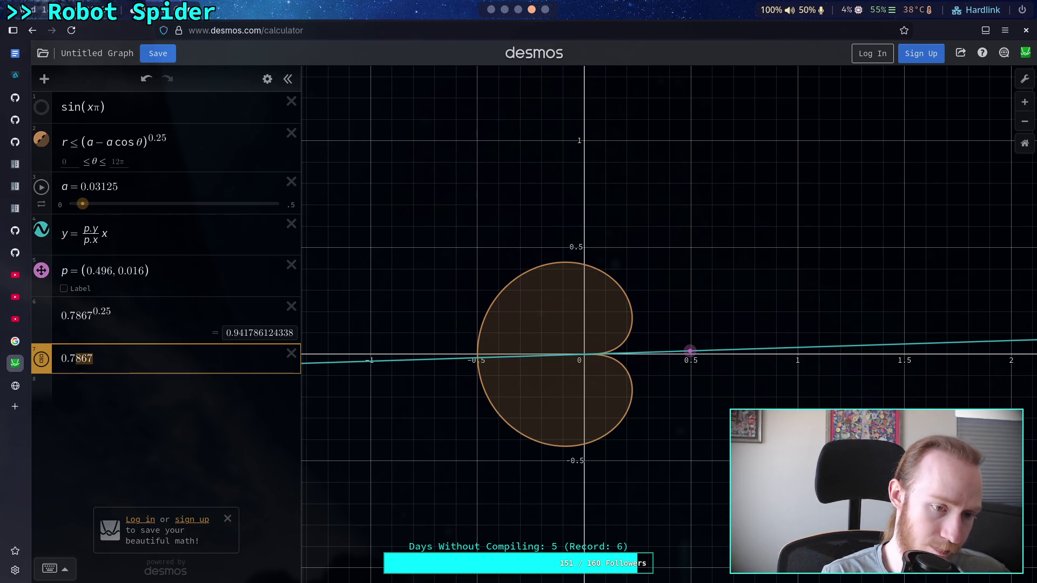
type("sqrts")
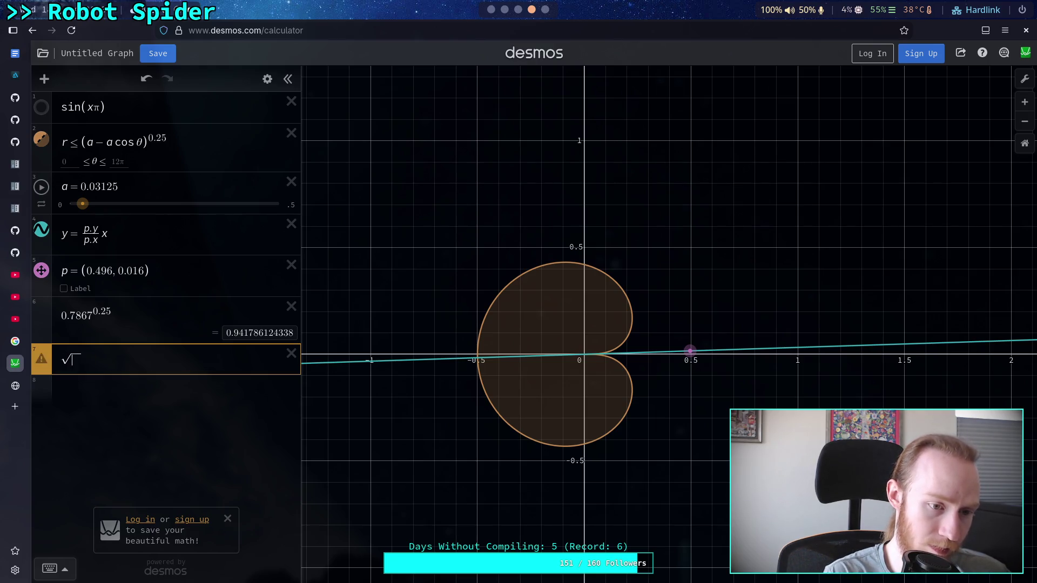
type("qrt")
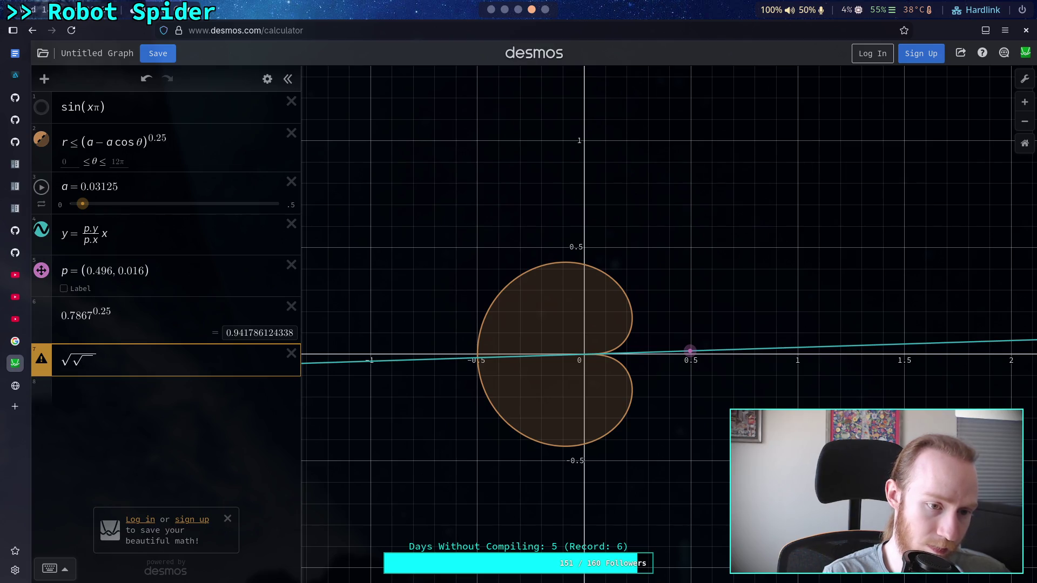
type("0.7")
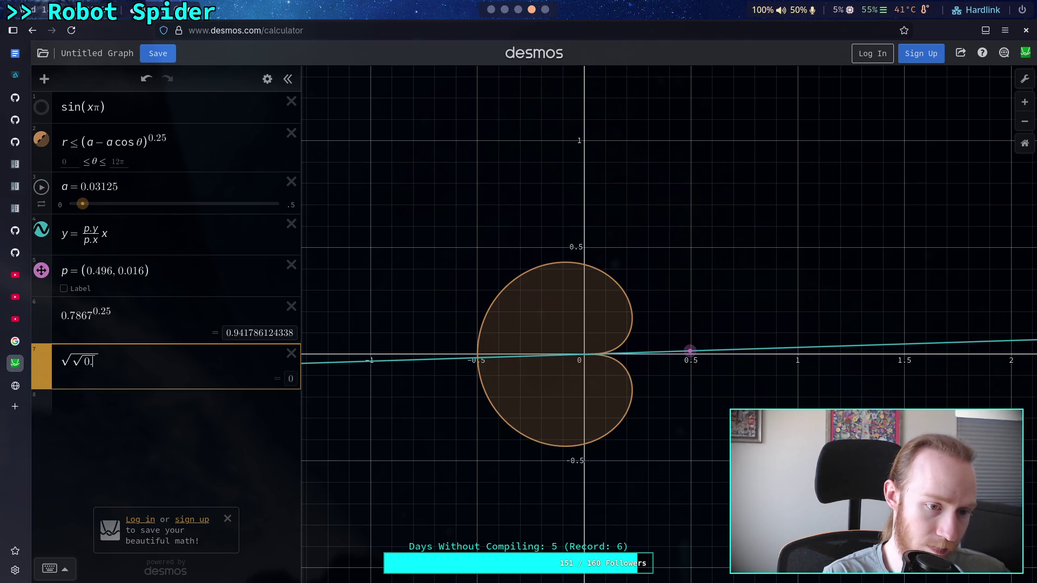
type("867")
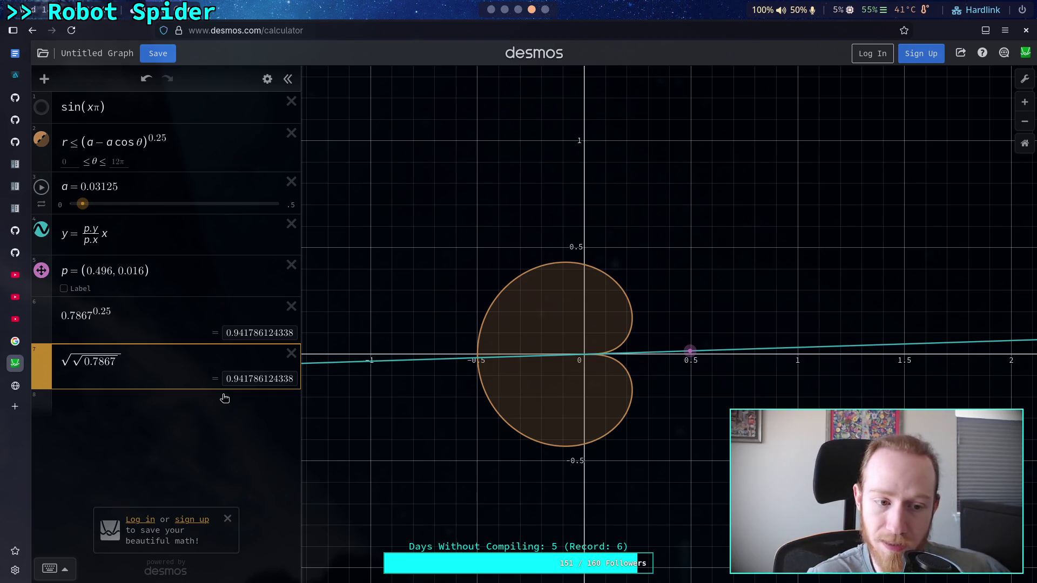
left_click(292, 354)
left_click(292, 307)
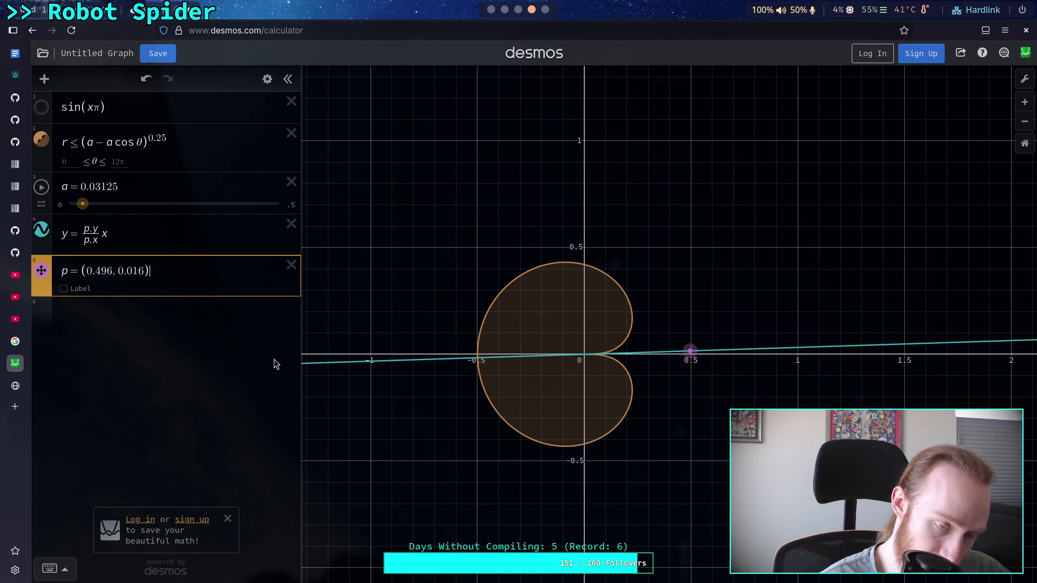
Drag point p onto the x-axis at (−0.638, 0) so its line runs horizontally across the cardioid
mouse_move(687, 362)
left_mouse_down()
mouse_move(678, 343)
mouse_move(678, 358)
mouse_move(690, 358)
left_mouse_up()
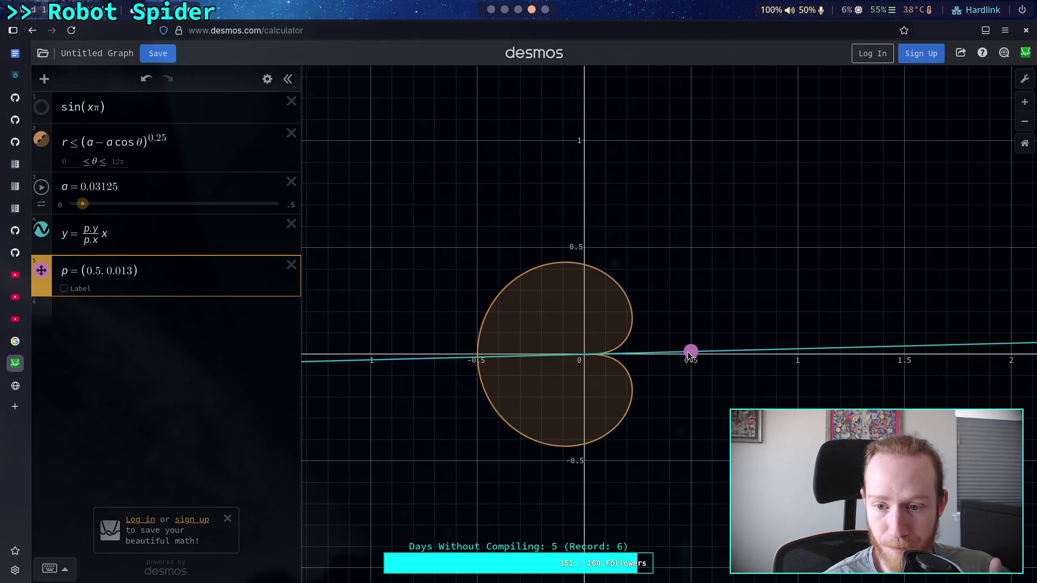
left_click_drag(689, 352, 691, 358)
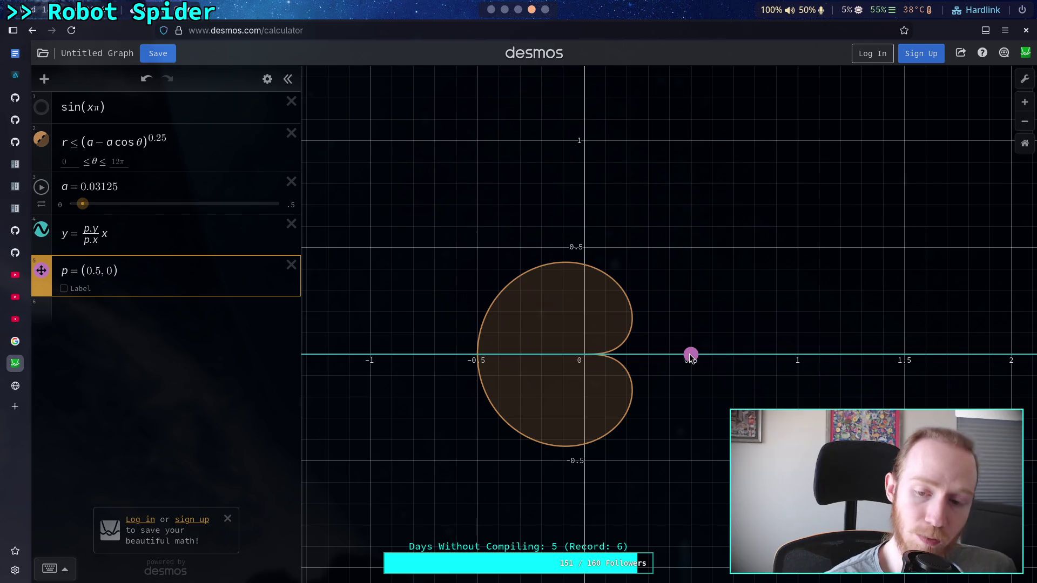
mouse_move(696, 355)
left_mouse_down()
mouse_move(619, 356)
mouse_move(654, 360)
mouse_move(633, 358)
mouse_move(658, 446)
mouse_move(627, 464)
mouse_move(521, 473)
mouse_move(458, 415)
mouse_move(475, 357)
mouse_move(365, 358)
mouse_move(471, 358)
mouse_move(425, 356)
left_mouse_up()
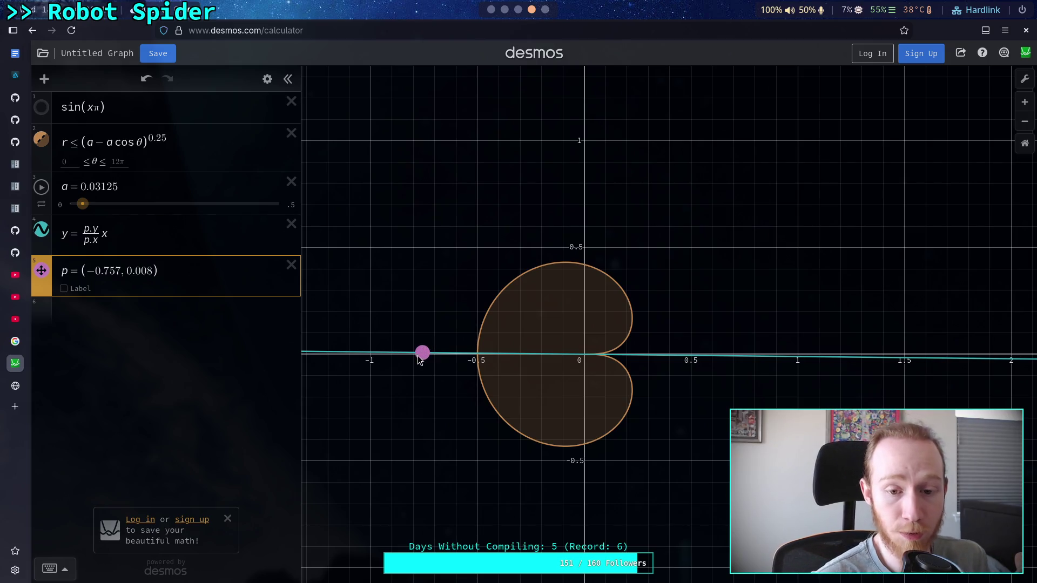
left_click_drag(418, 356, 432, 351)
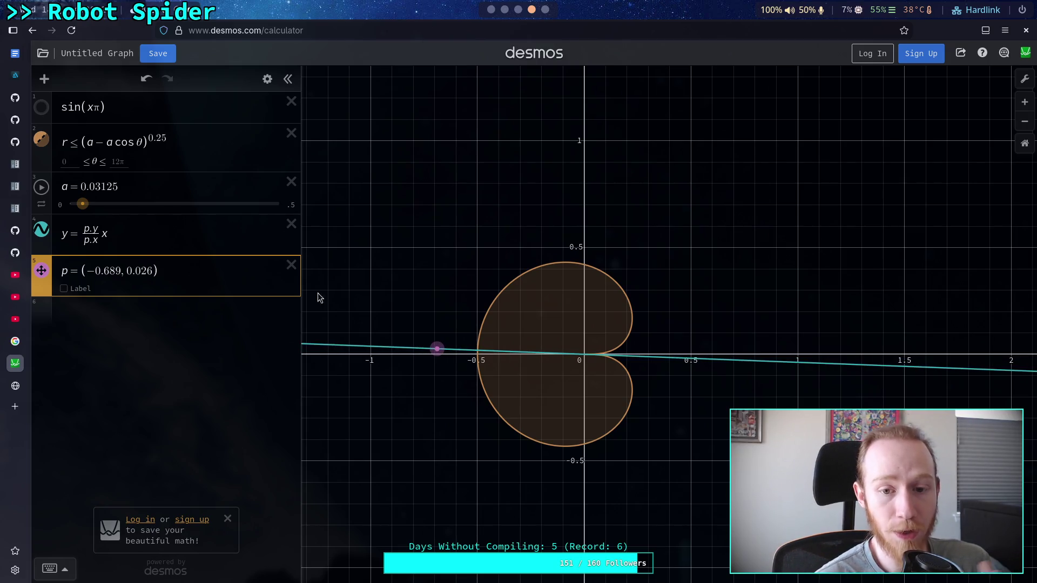
left_click(73, 144)
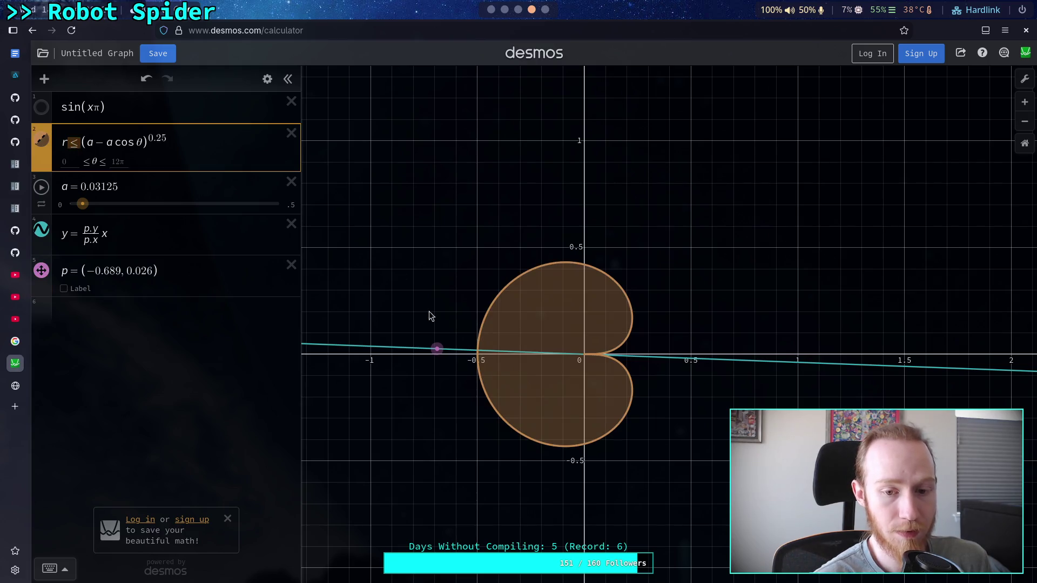
left_click_drag(437, 348, 448, 354)
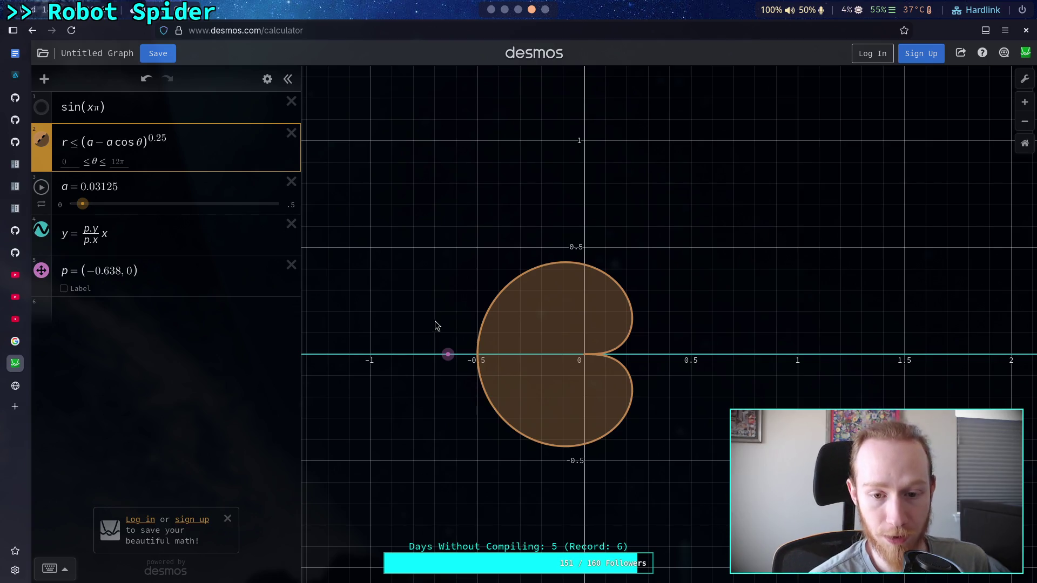
left_click(453, 354)
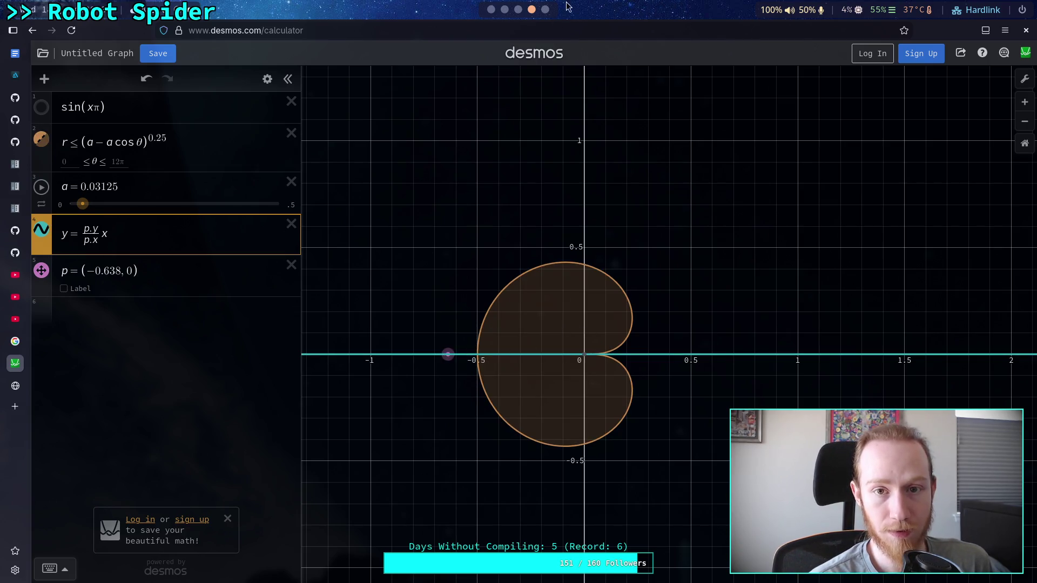
left_click(492, 10)
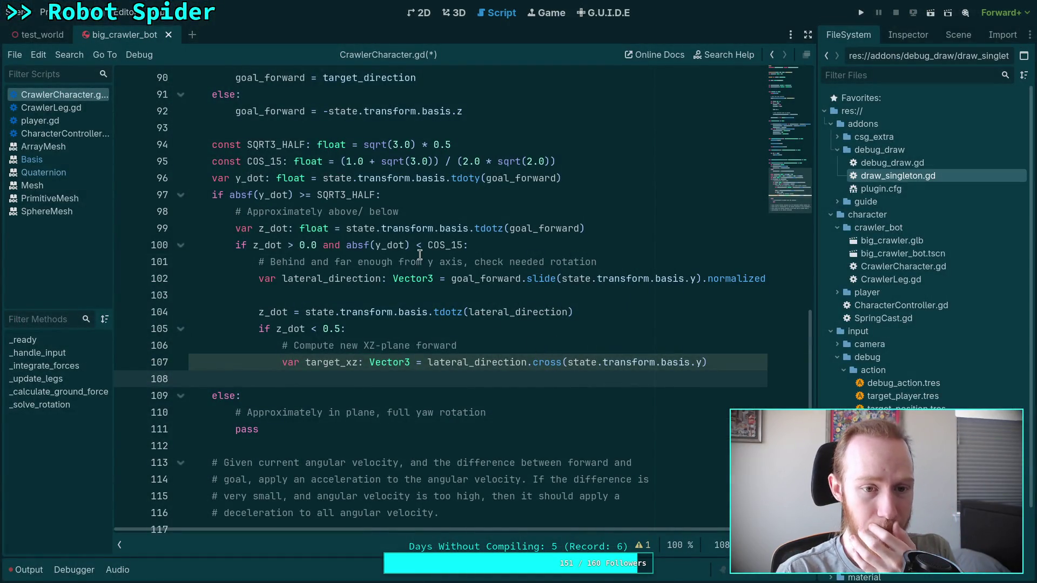
Delete the old SQRT3_HALF/COS_15 yaw and pitch branching code on lines 94–111 of _solve_rotation
left_click(582, 178)
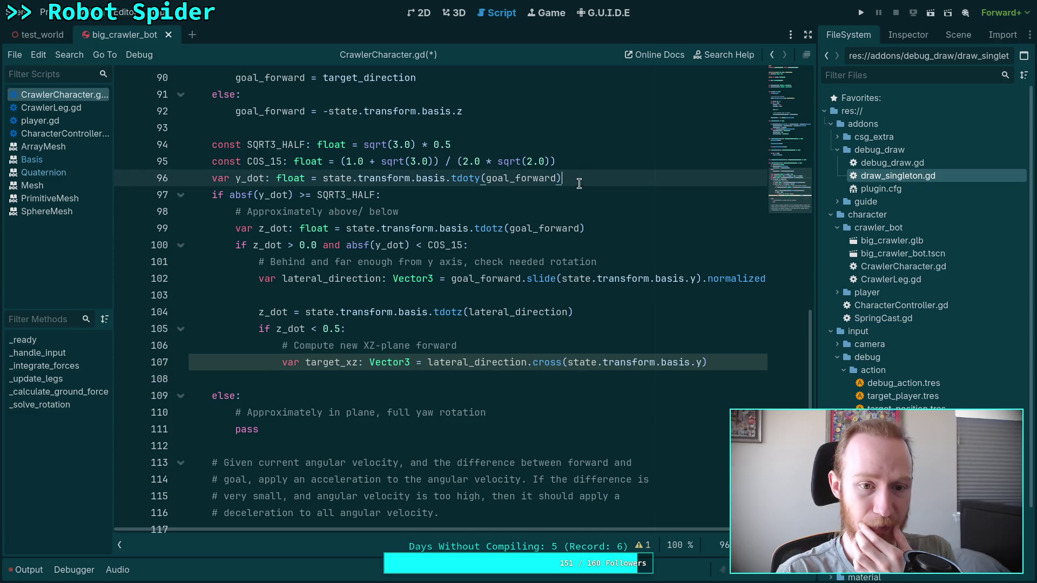
left_click(598, 162)
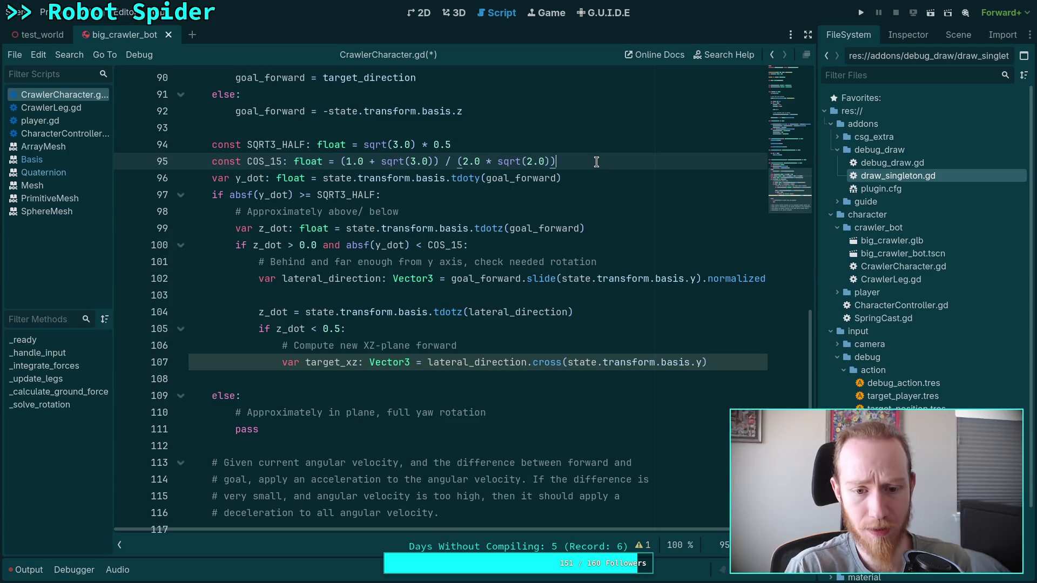
left_click_drag(272, 429, 217, 141)
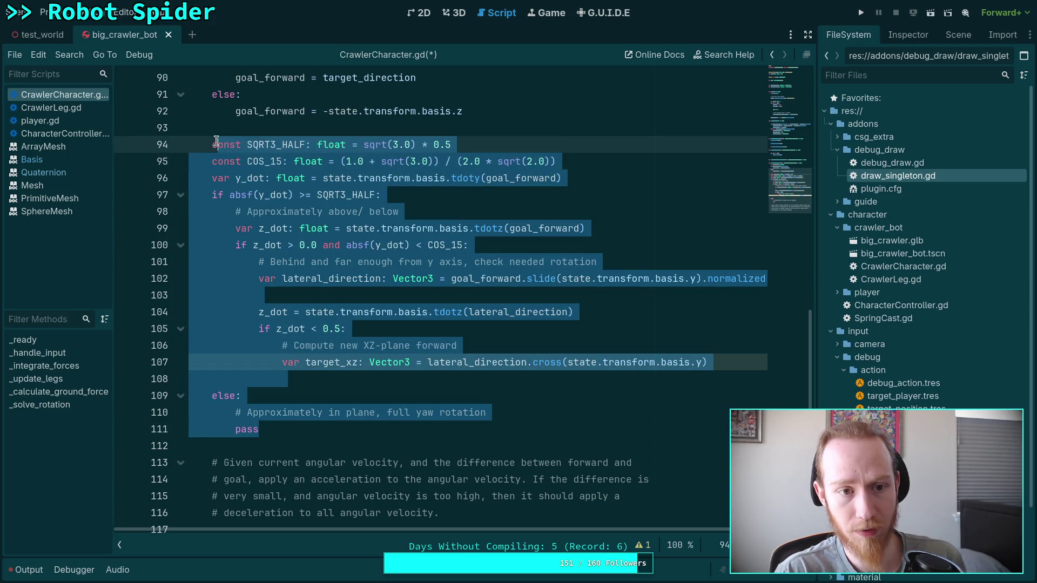
key("Delete")
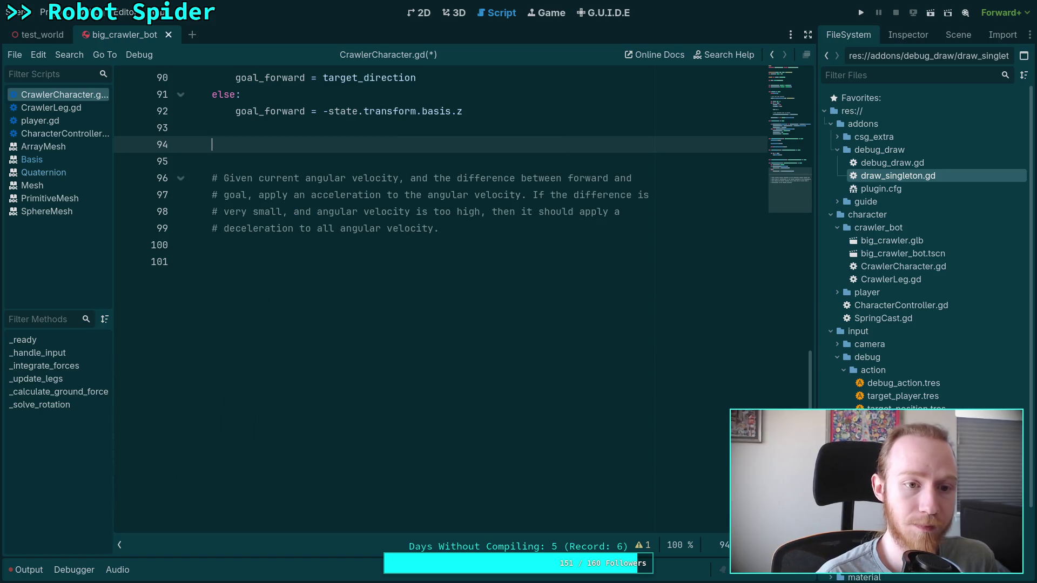
scroll(426, 308, "up", 4)
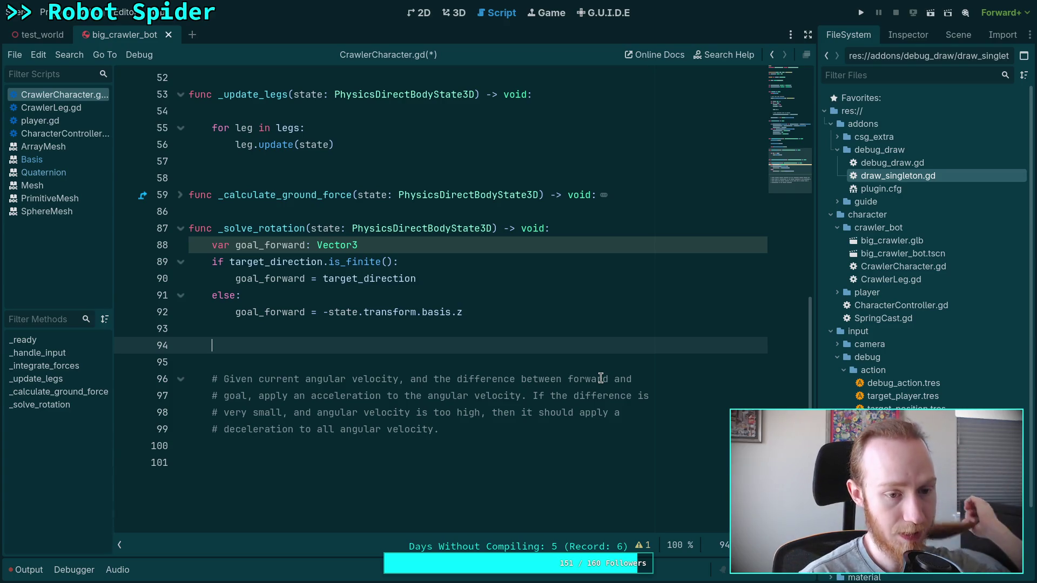
type("var k")
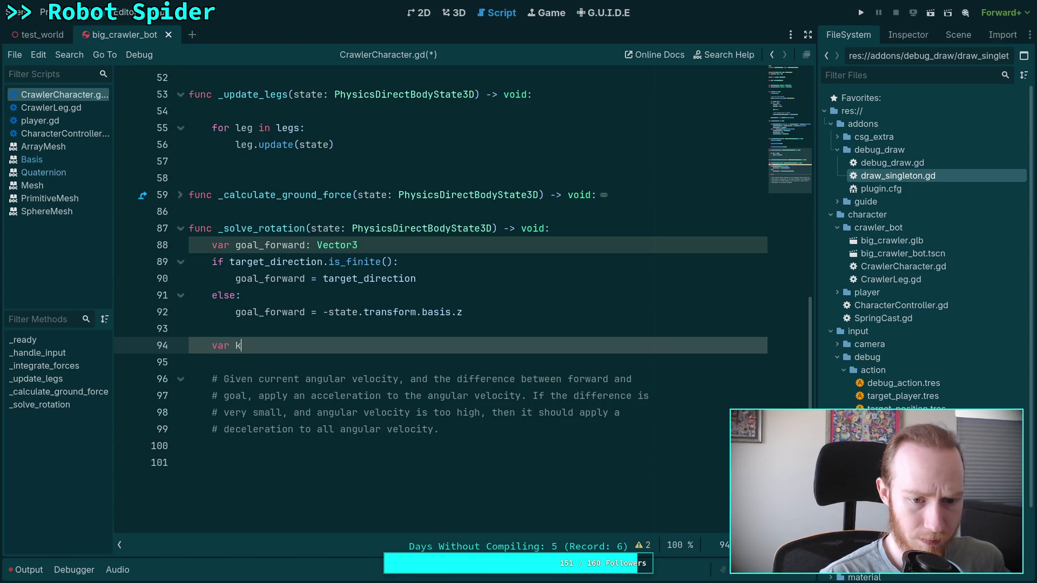
Declare 'var xz_dot: float = state.transform.basis.tdoty(goal_forward)' on line 94 using autocomplete
type("xz-_dot:")
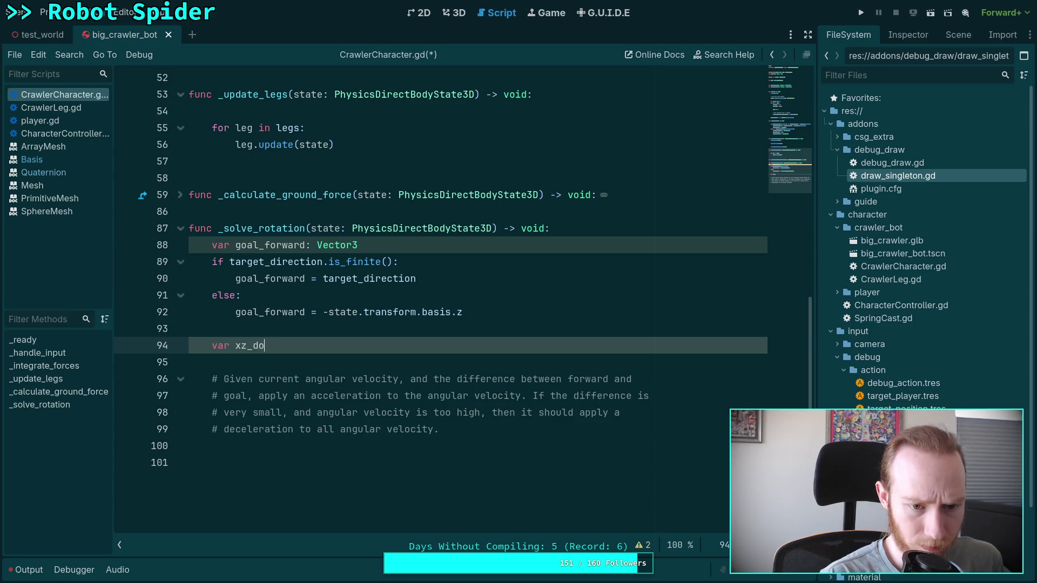
type("float = ")
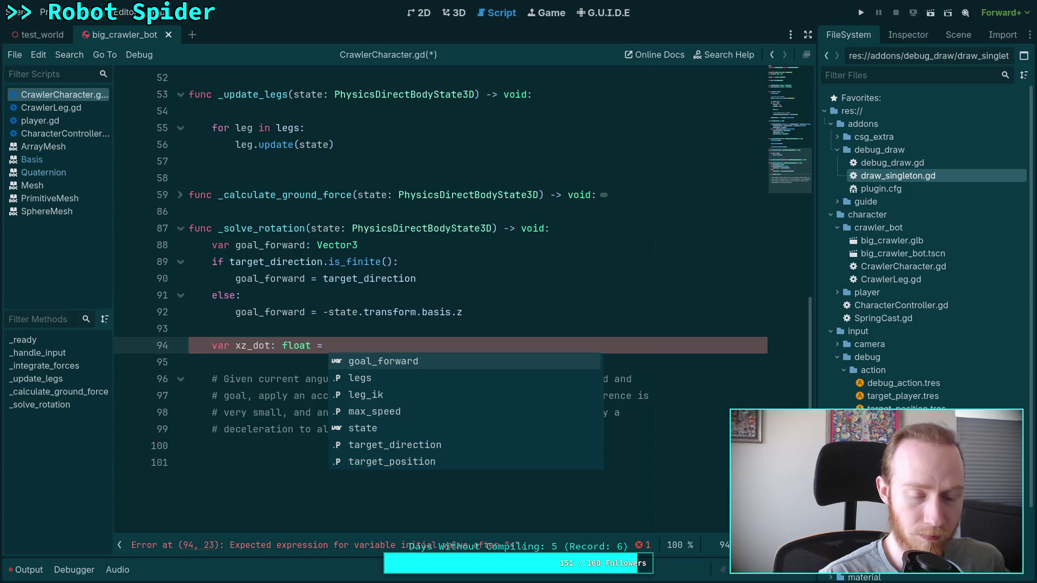
type("go")
key("Return")
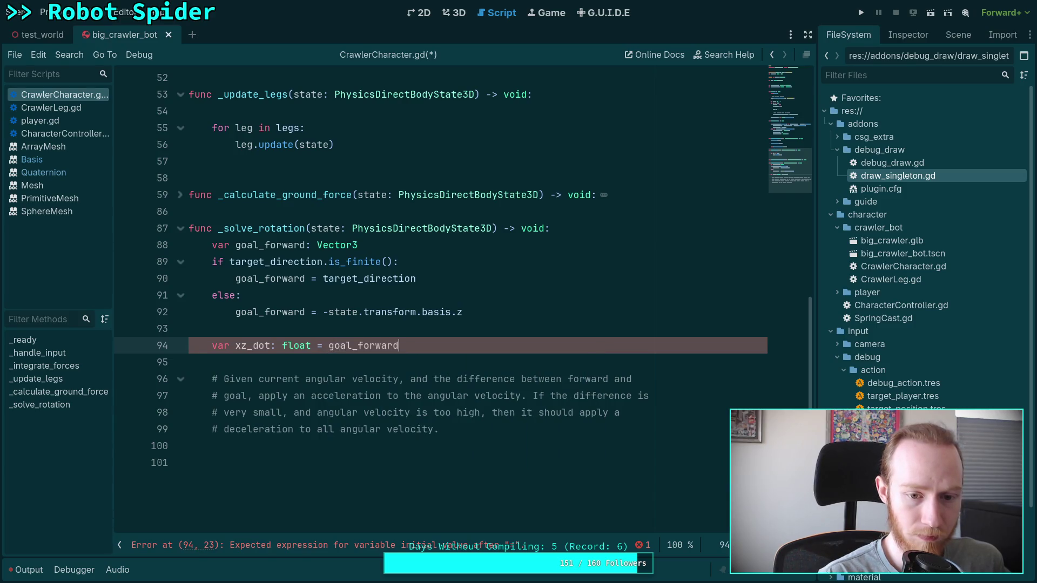
type("d")
key("BackSpace")
key("BackSpace")
key("BackSpace")
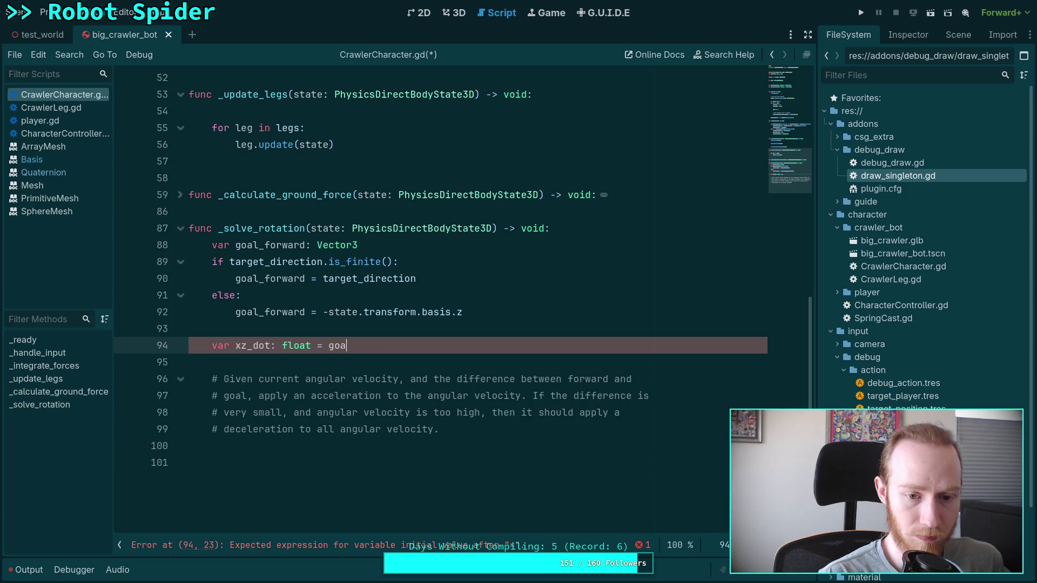
type("state.basisi")
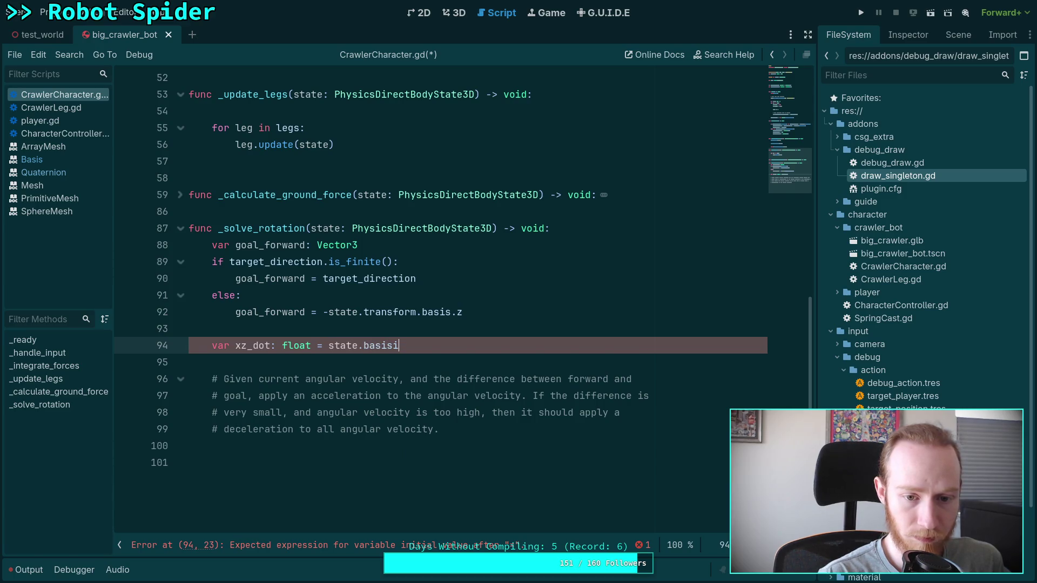
key("BackSpace")
key("BackSpace")
type(".")
key("BackSpace")
key("BackSpace")
key("BackSpace")
type("transf")
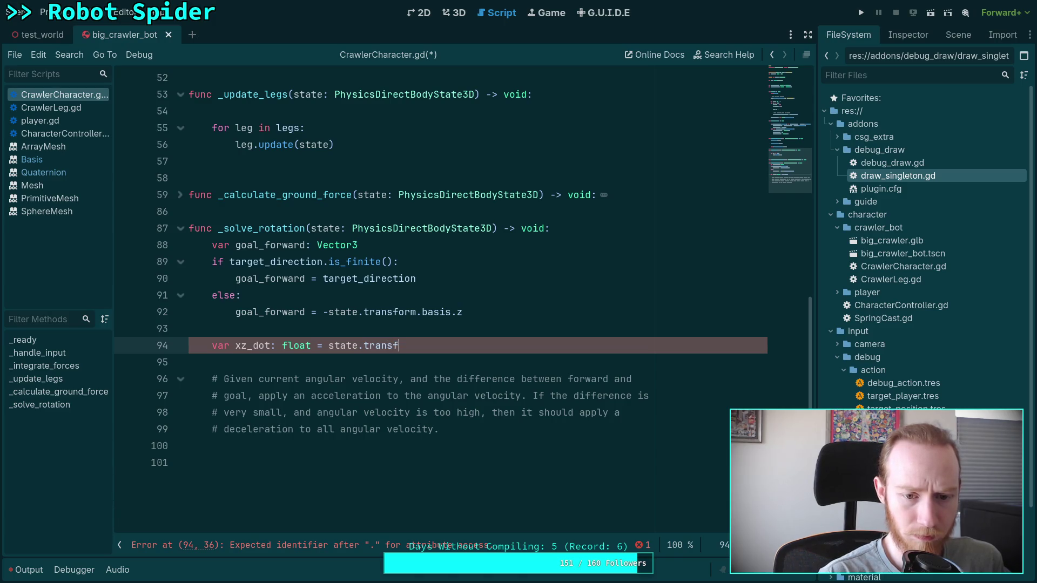
type("orm.basis.")
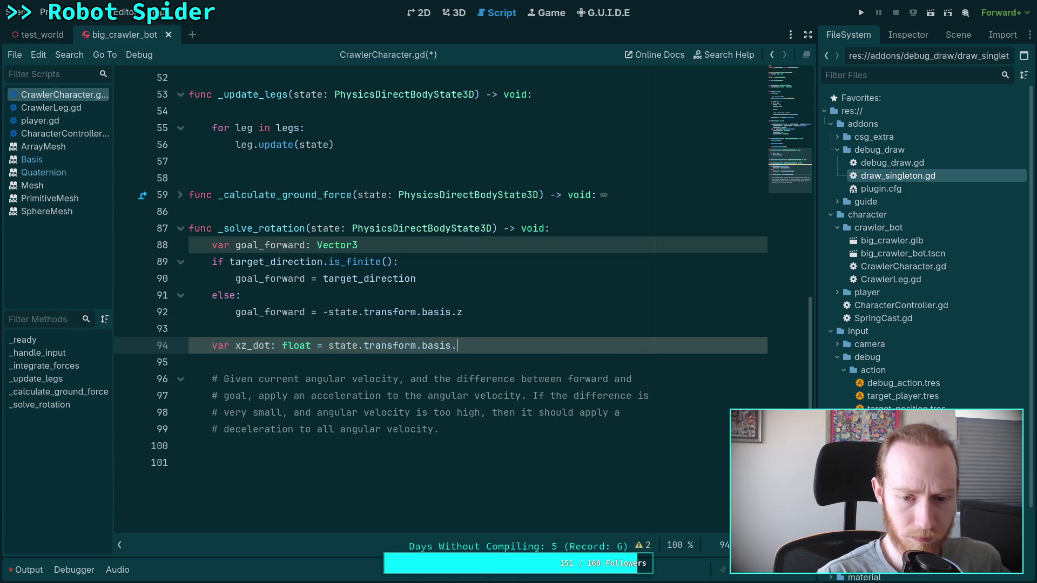
type("f")
key("BackSpace")
type("g")
key("BackSpace")
type("yd")
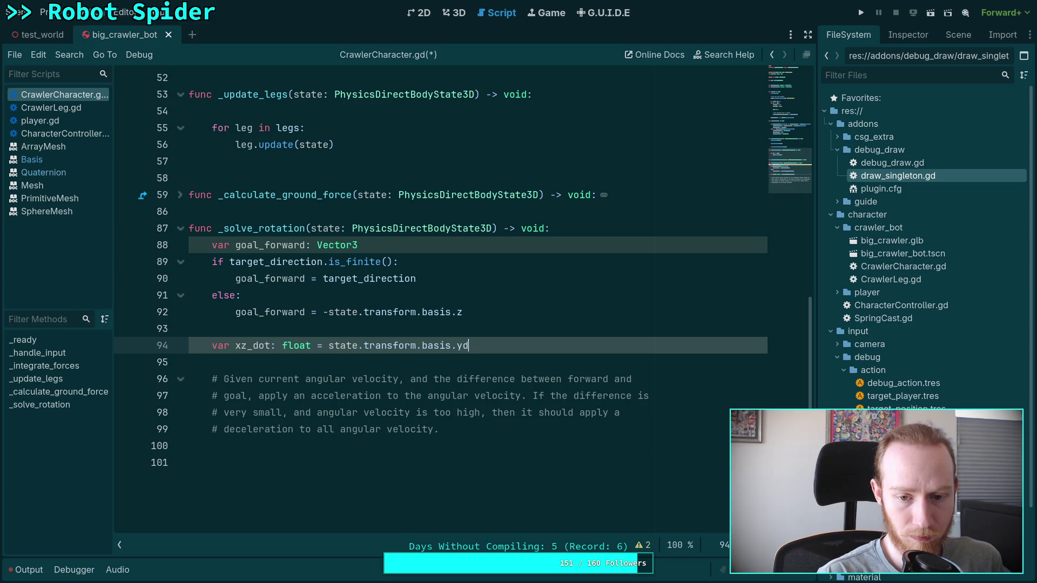
key("BackSpace")
type("td")
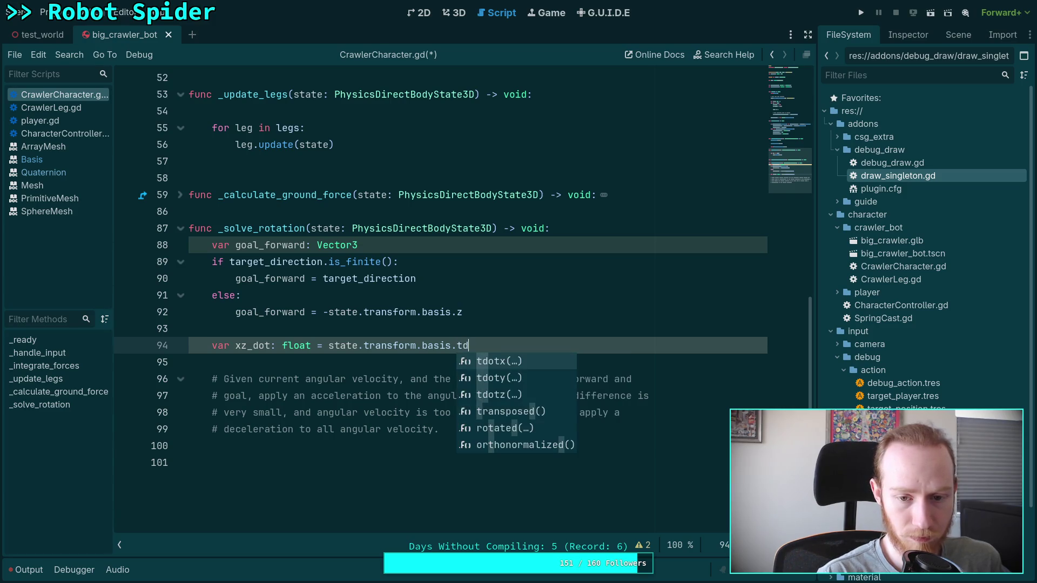
key("Down")
key("Return")
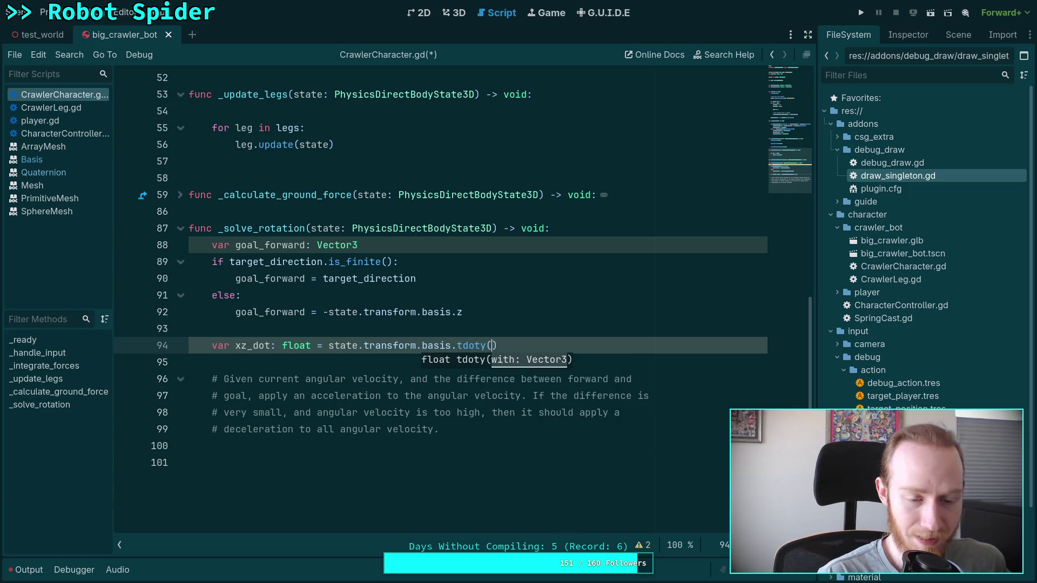
type("gloa")
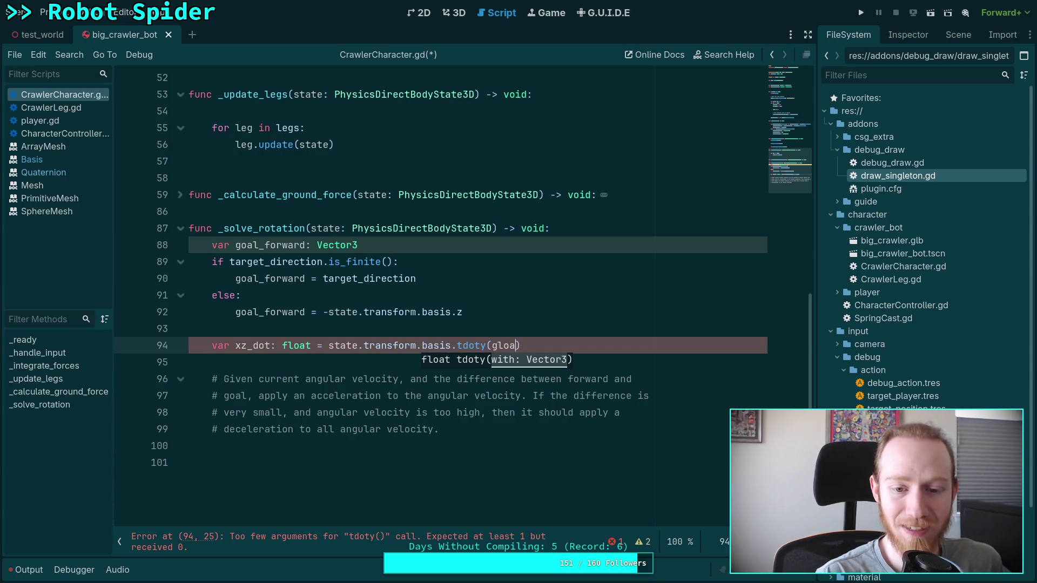
key("BackSpace")
key("BackSpace")
key("BackSpace")
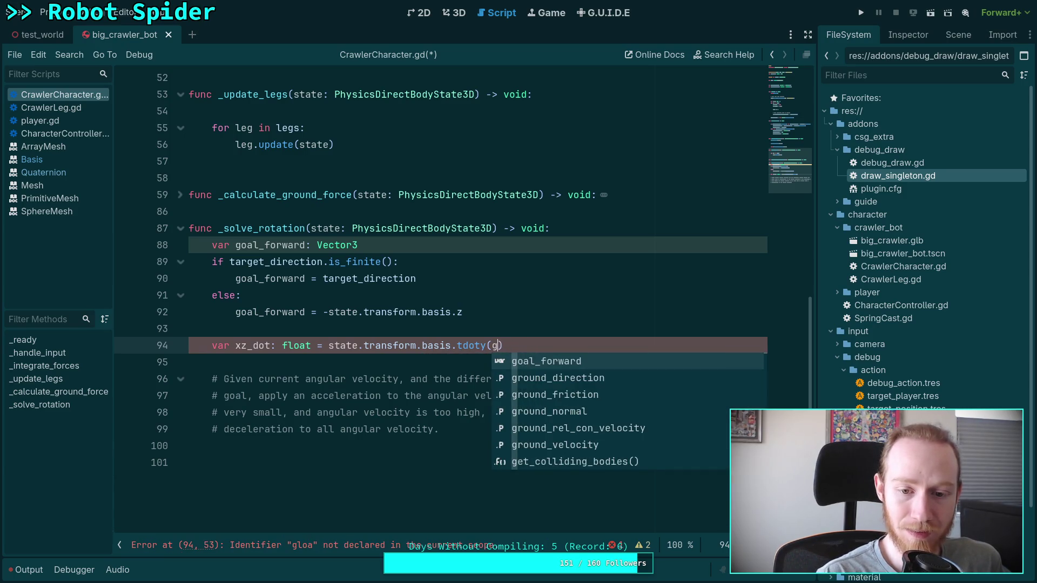
key("Return")
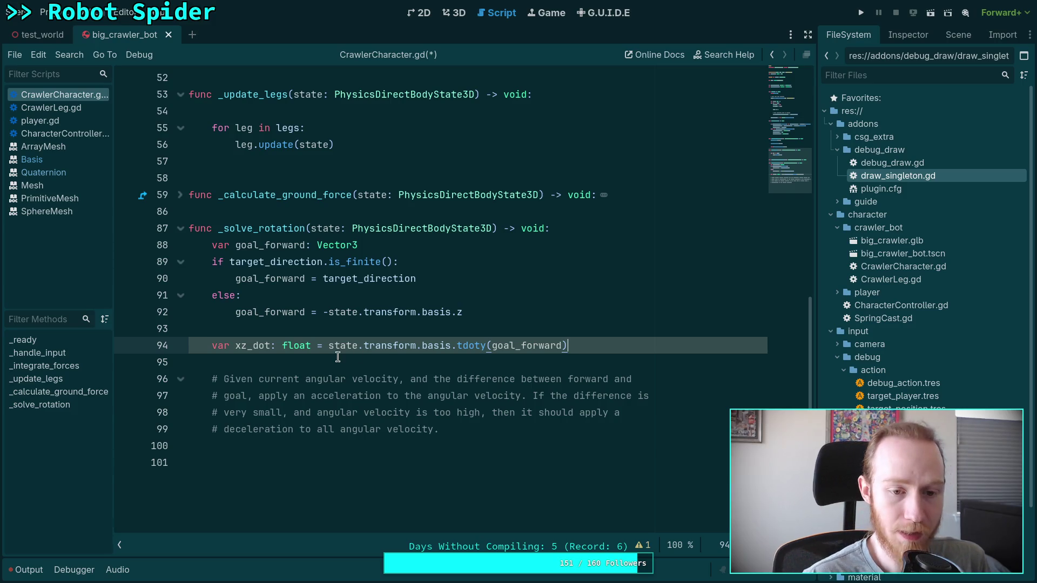
Wrap the tdoty expression in '1.0 - absf(...)' to complete the xz_dot declaration
left_click(324, 346)
type("1.0 - ")
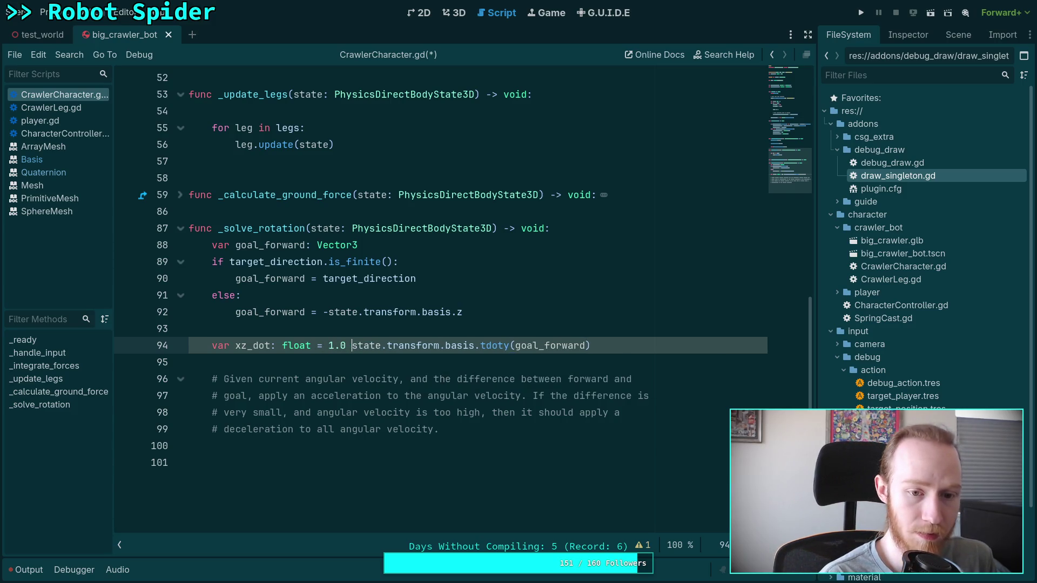
type("absf(")
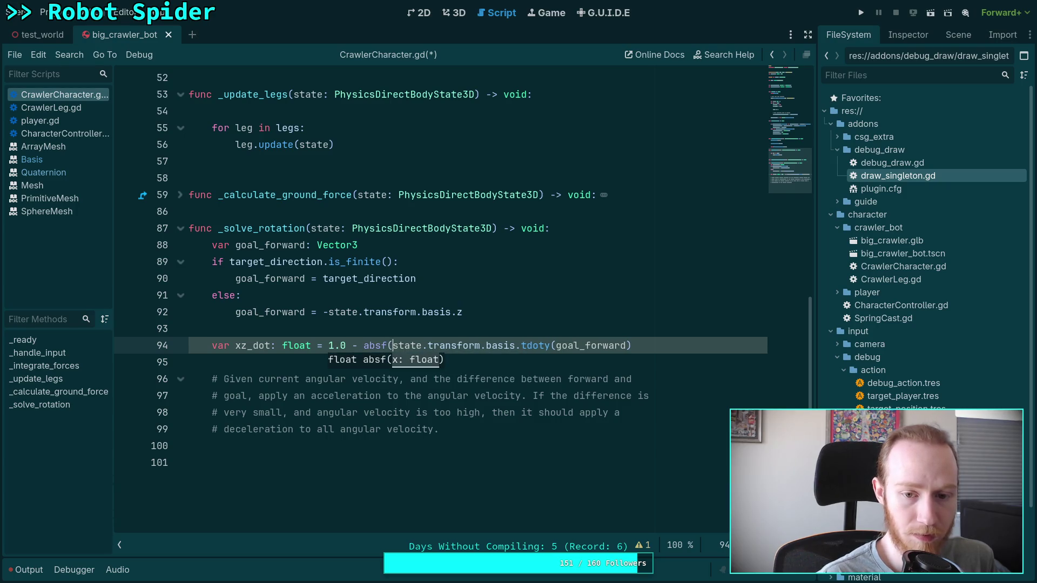
key("End")
type(")")
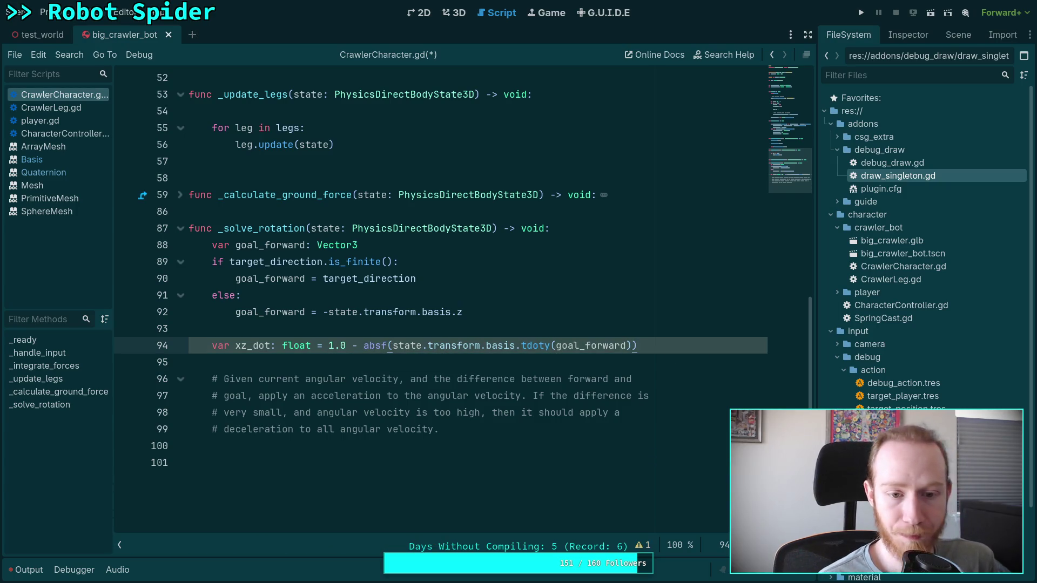
key("Return")
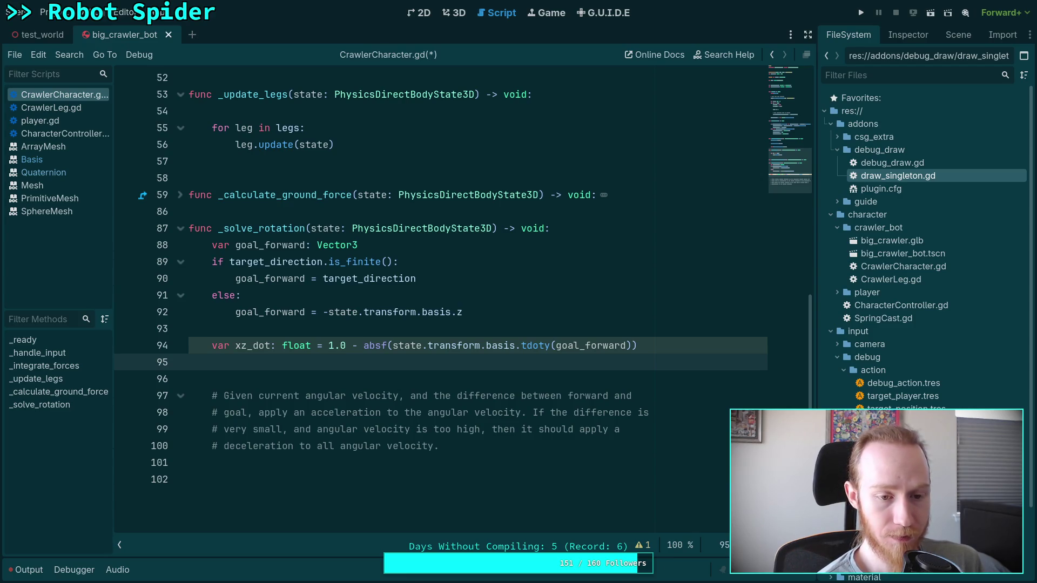
Insert a '# r <=' comment line above the xz_dot declaration
left_click(230, 345)
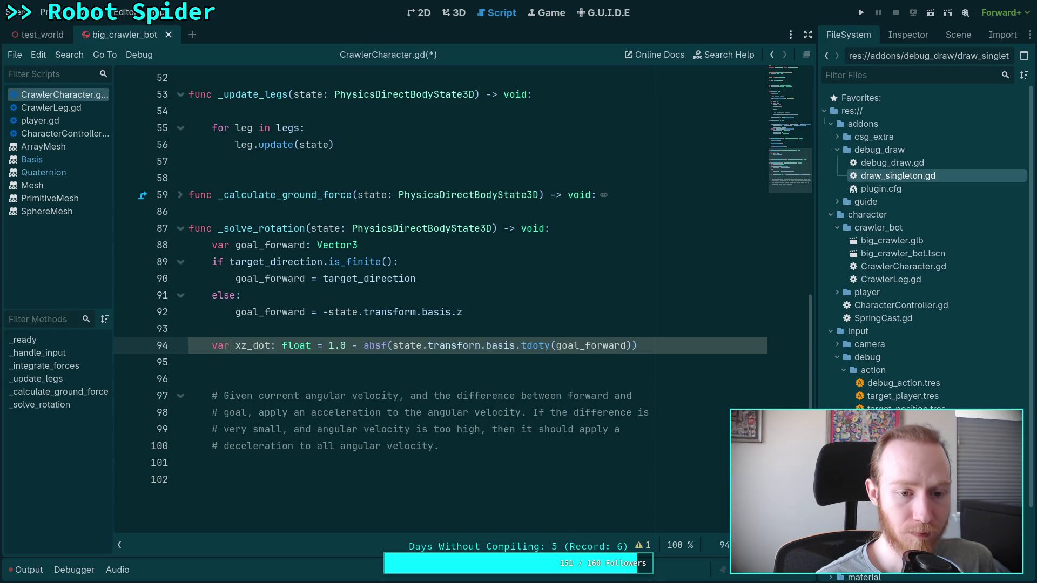
left_click(212, 329)
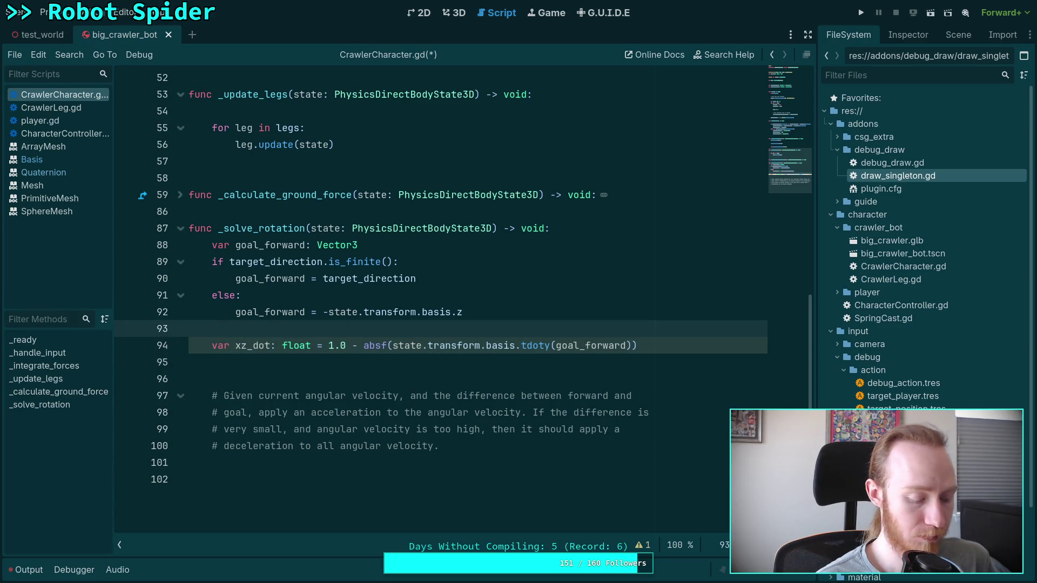
key("Return")
type("# ")
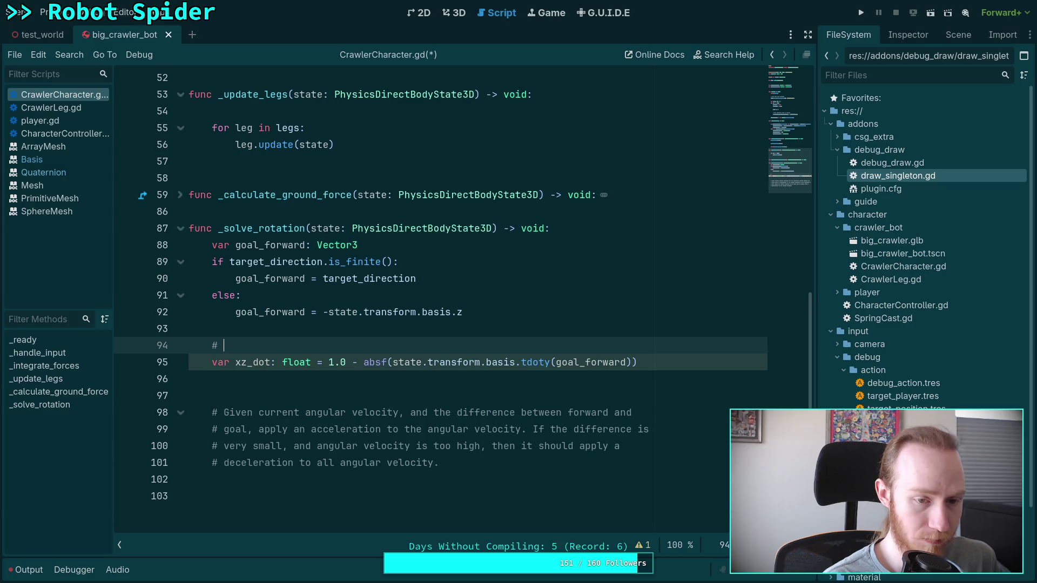
type("r <=")
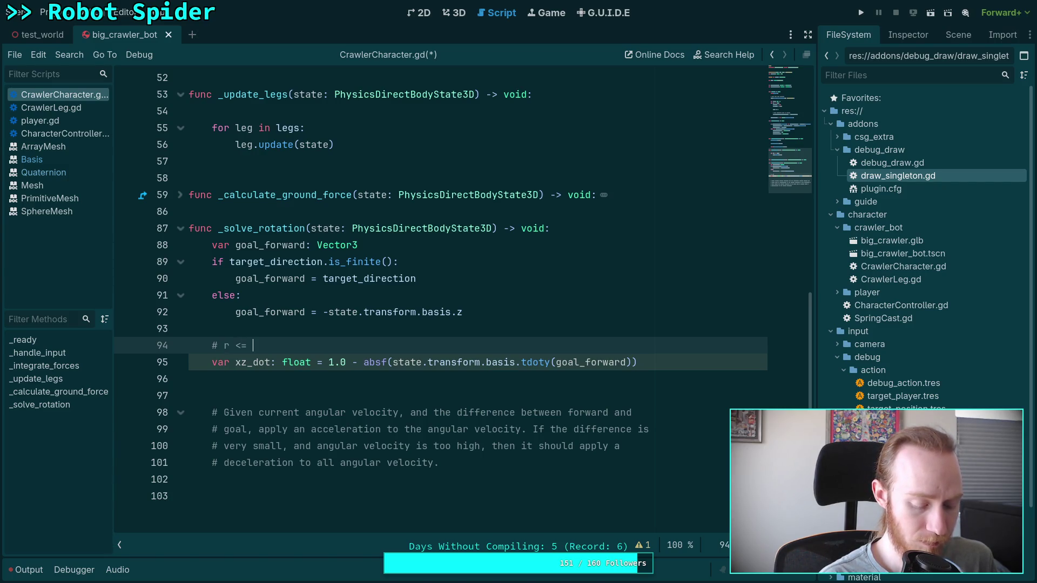
key("super+3")
key("super+4")
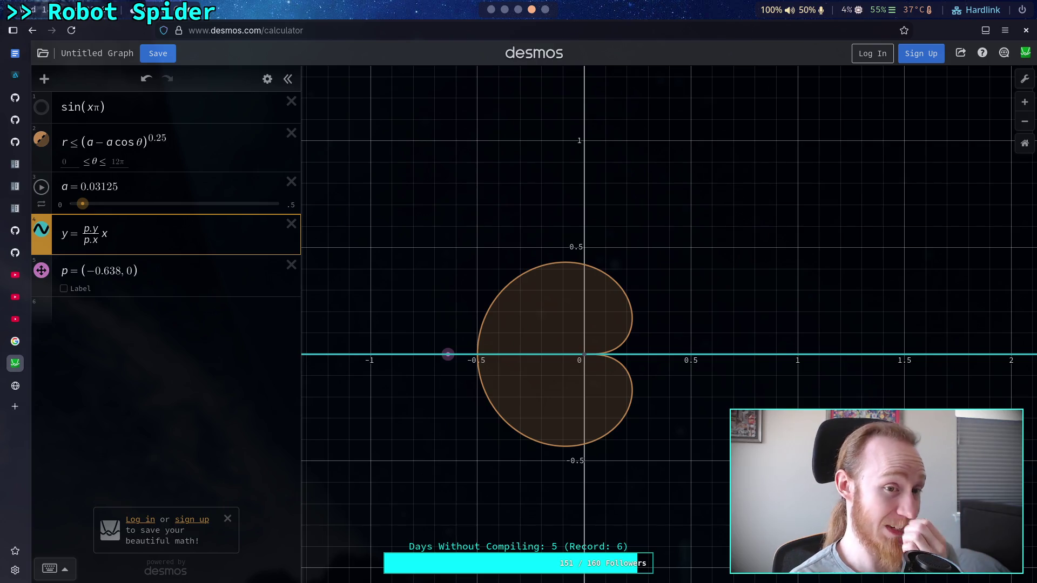
Return to the Godot script after checking the cardioid threshold with a = 0.03125 in Desmos
key("super+Left")
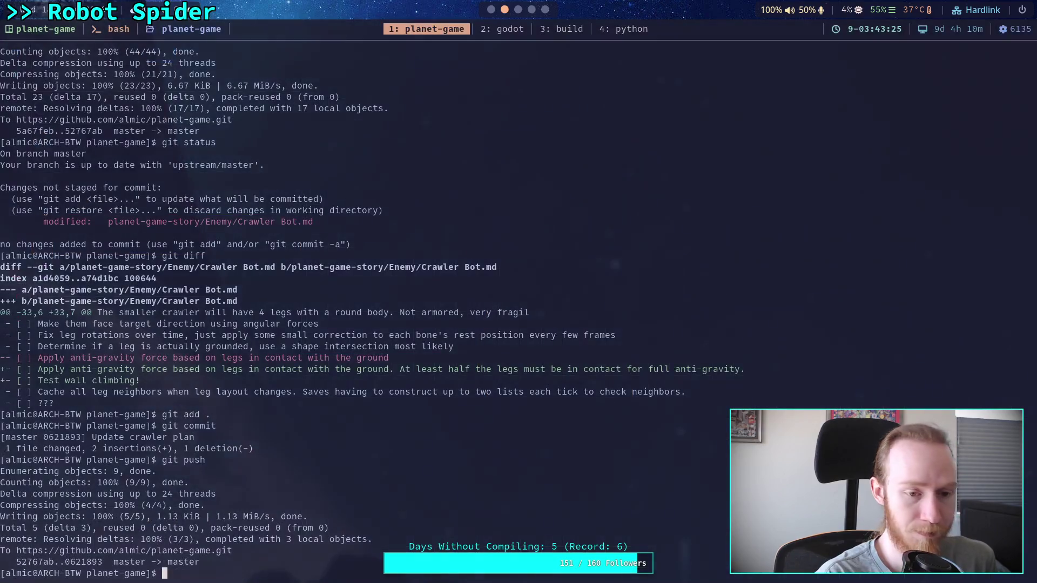
key("super+Left")
Complete the comment as 'r <= pow(0.03125 - 0.03125 * cos_theta, 0.25)' with '# No yaw when this is true' above it
type("pow(")
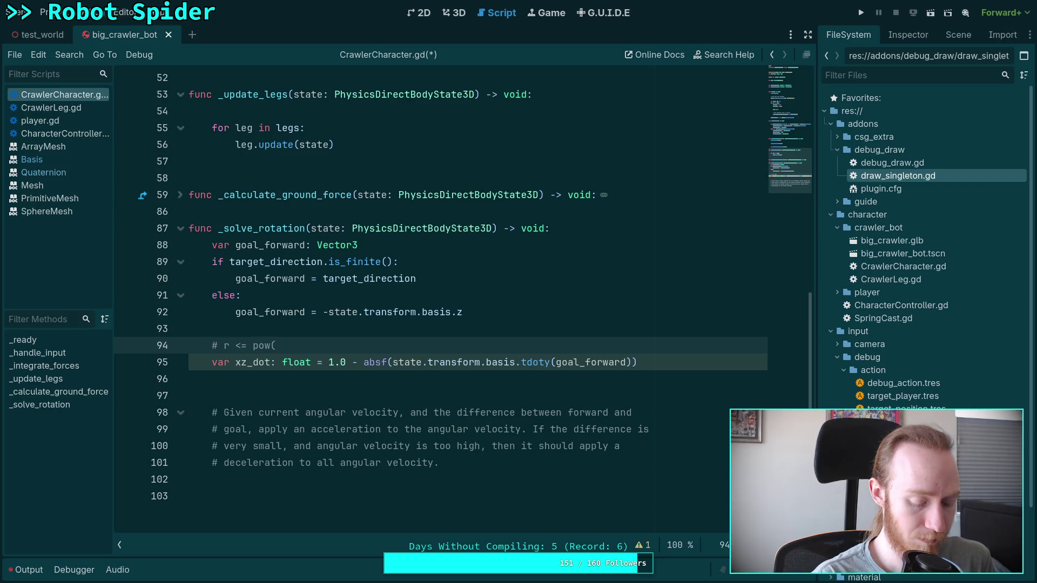
type("0.")
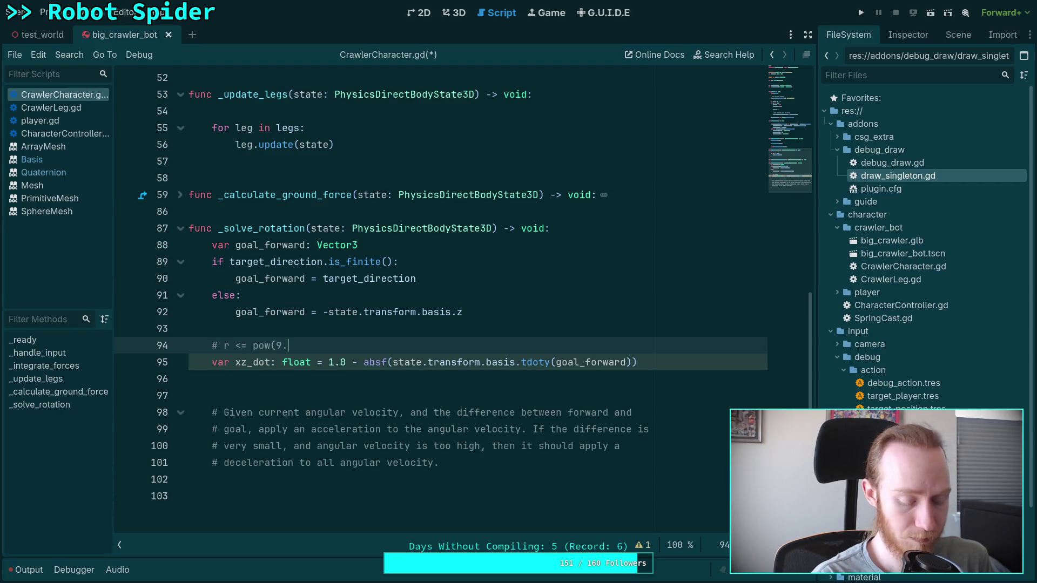
type("04")
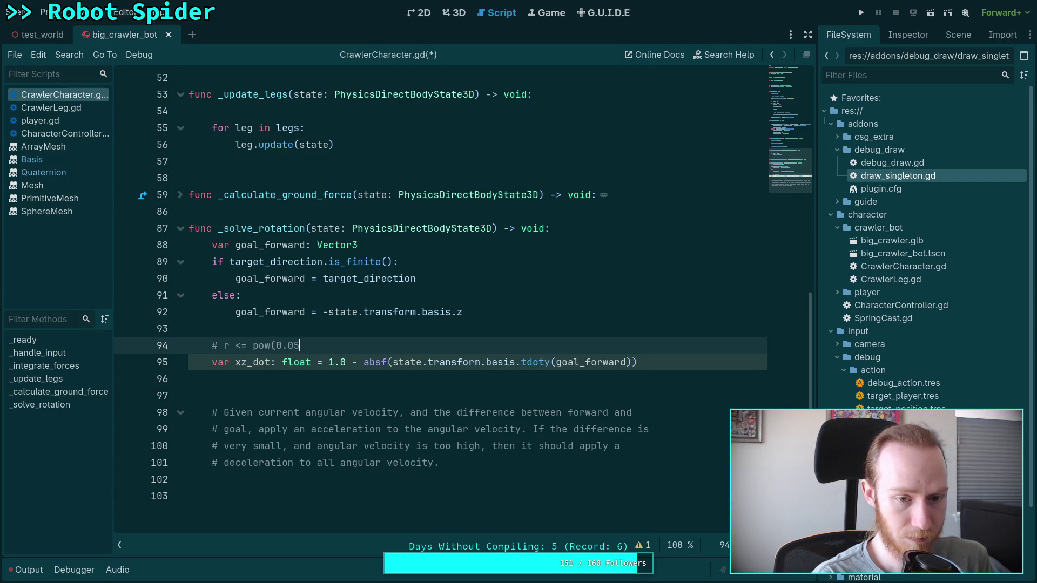
type("125 -")
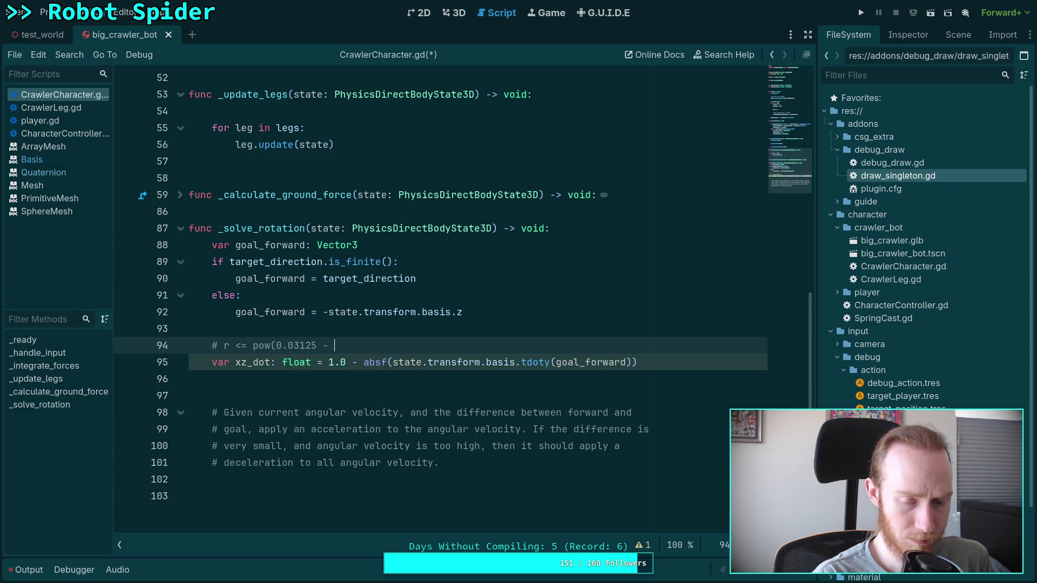
type("0.05")
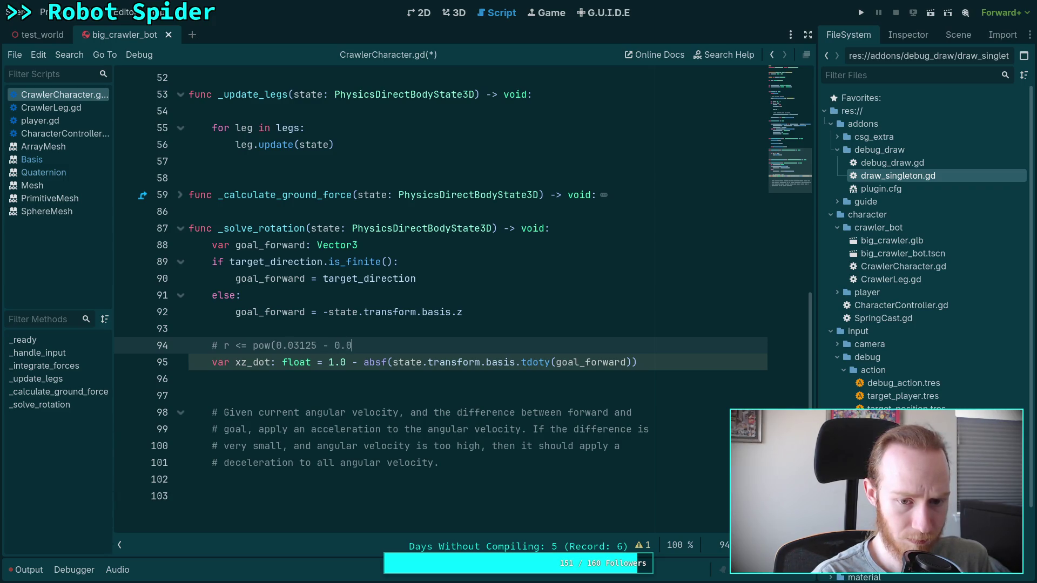
key("BackSpace")
type("3126")
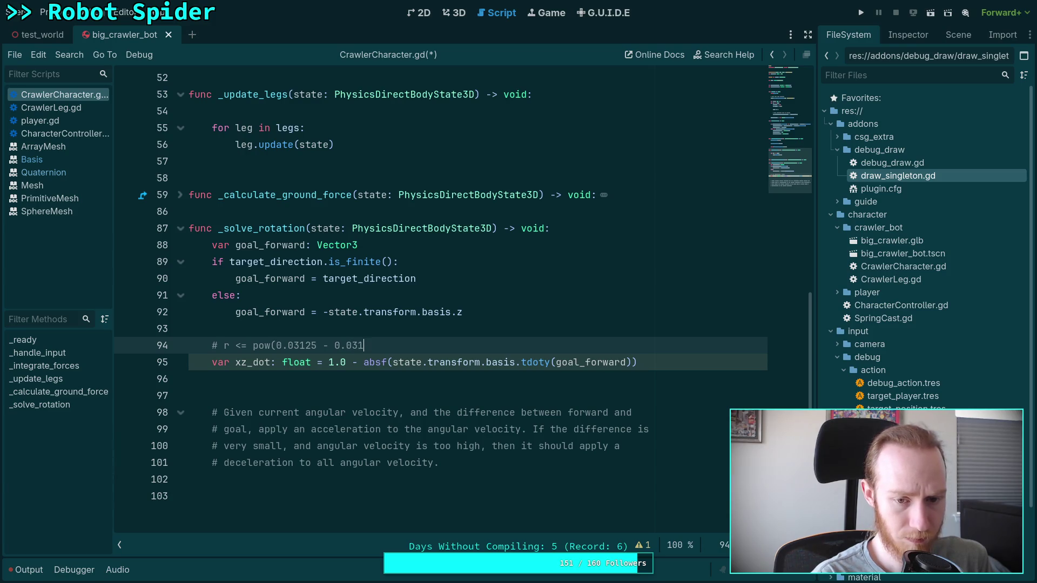
type(" *cos")
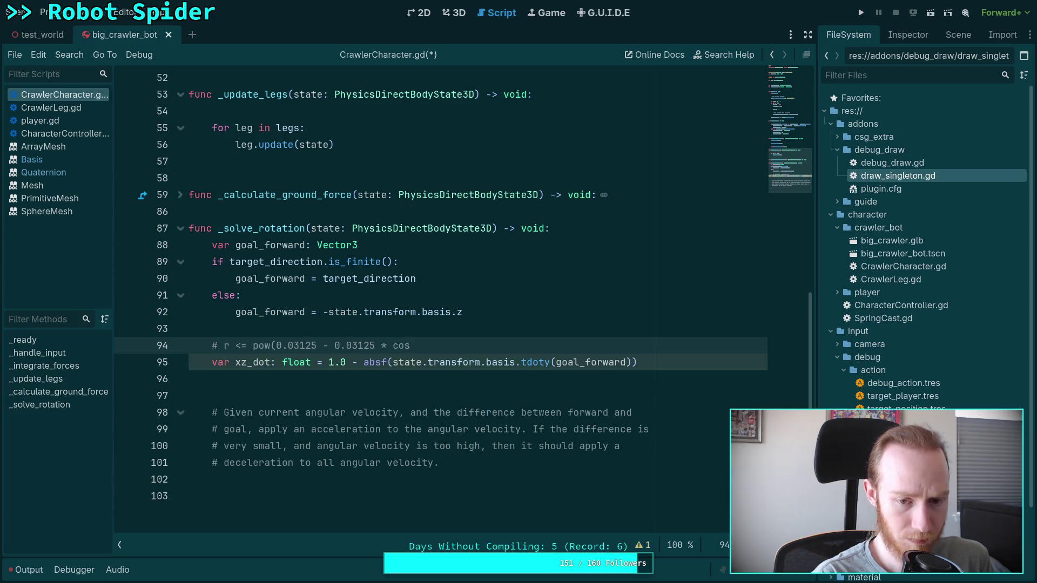
type("theta)")
key("BackSpace")
type("0.25")
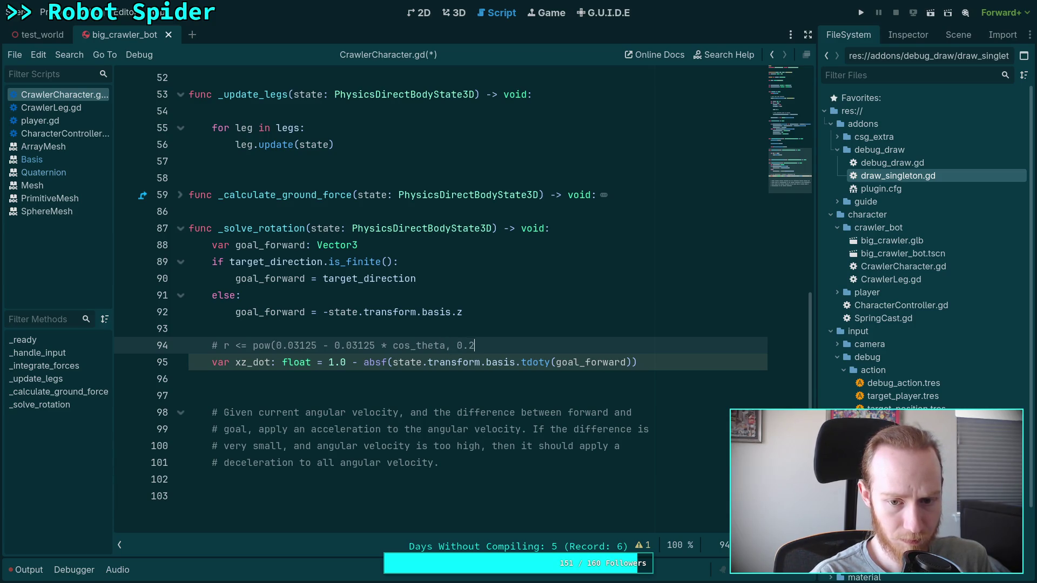
type(")")
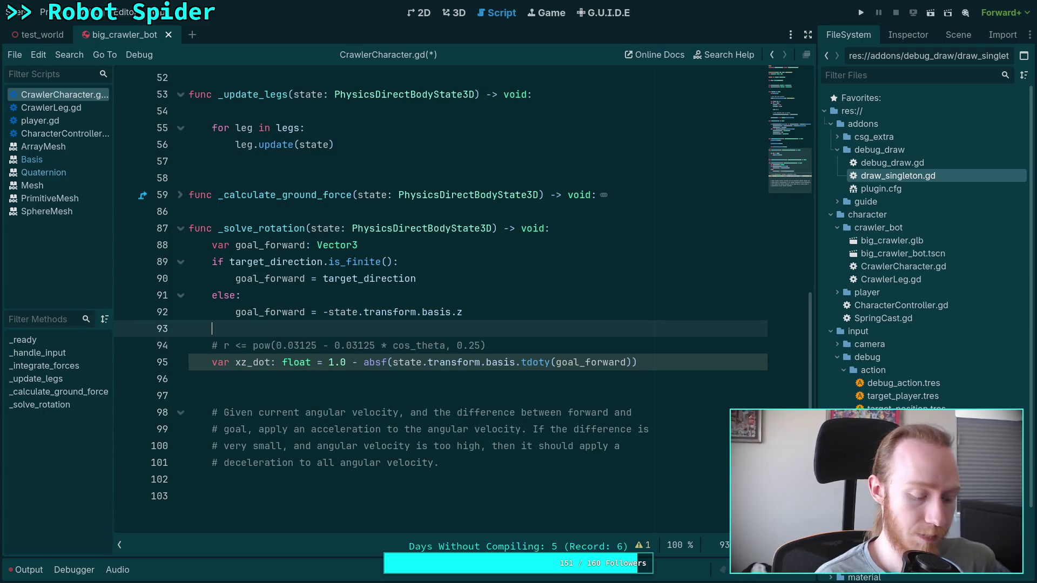
key("ctrl+shift+Return")
type("# No ya")
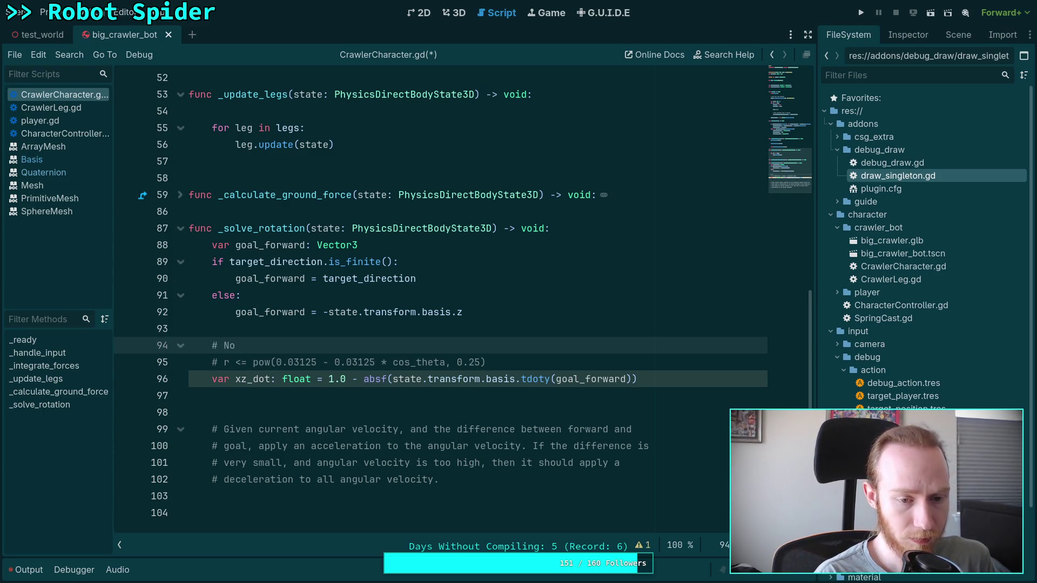
type("w when")
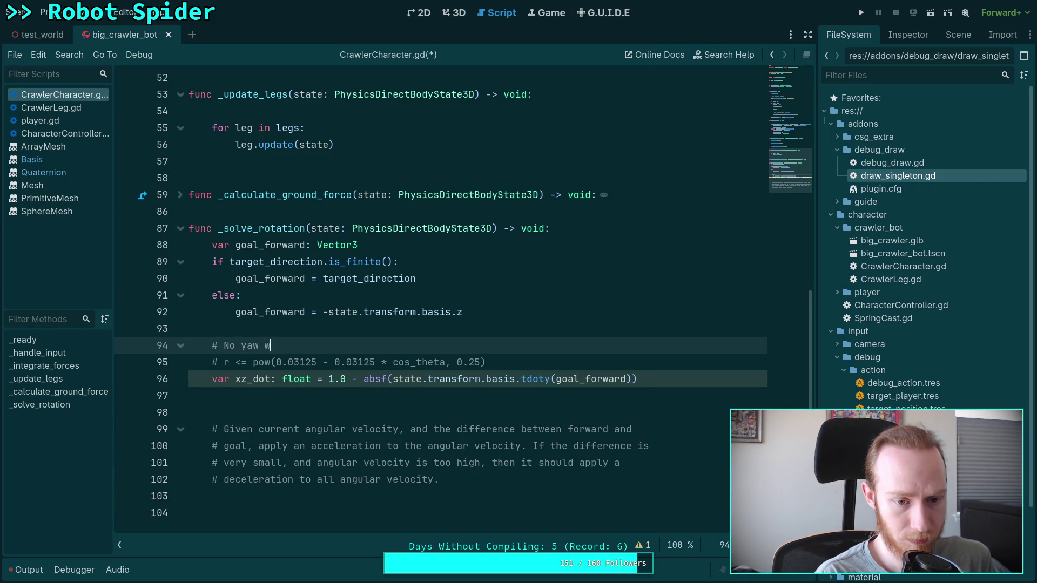
type(" this is true:")
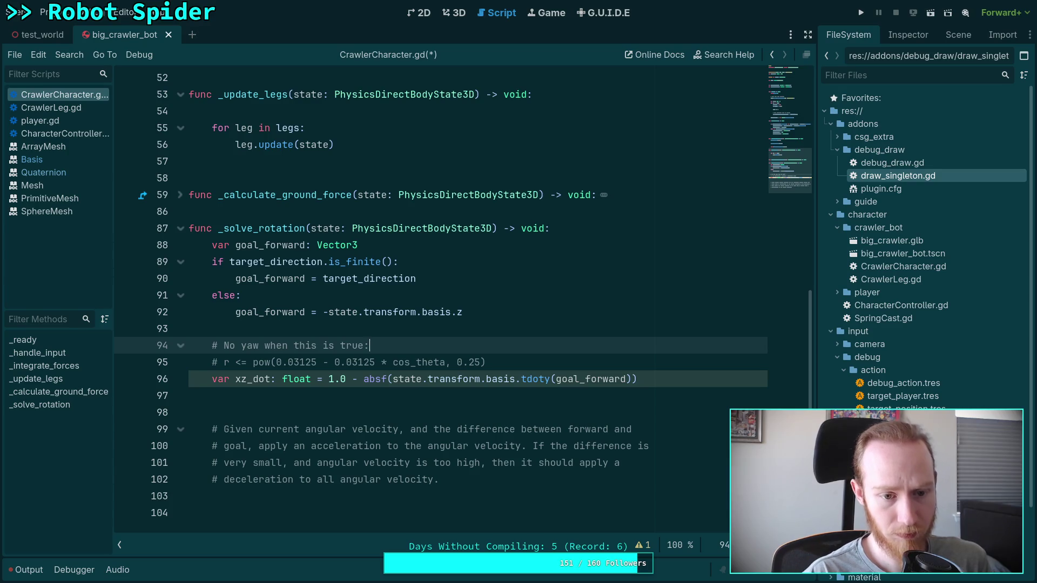
Begin a 'var cos_theta: float =' declaration on the line below xz_dot
left_click(274, 389)
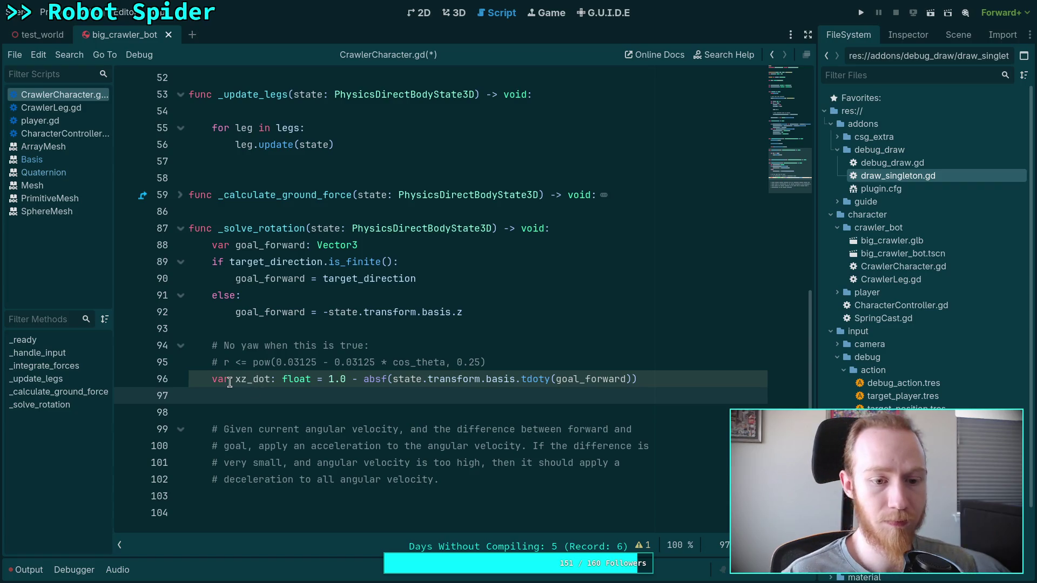
double_click(269, 381)
mouse_move(293, 380)
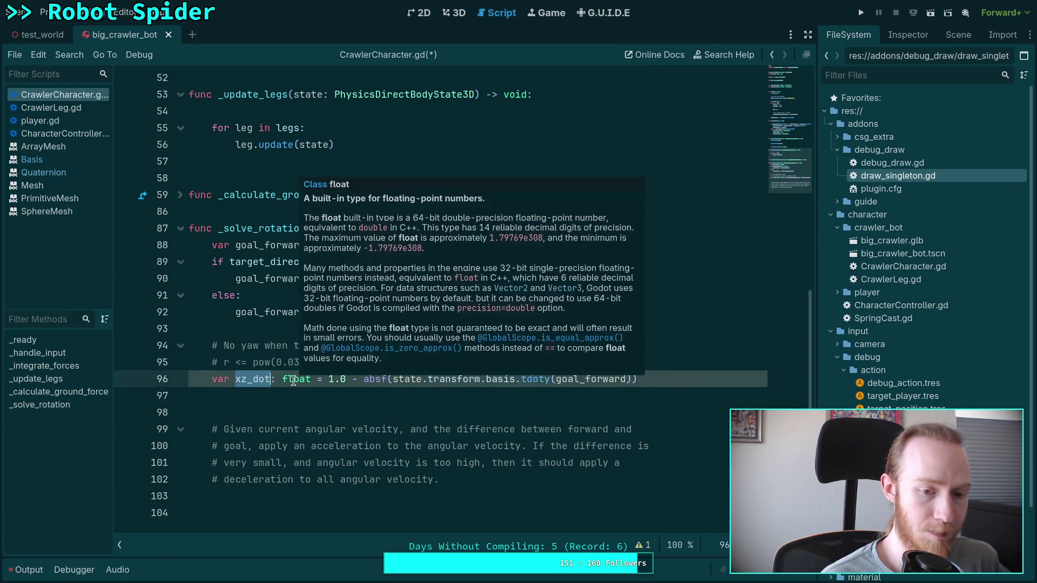
key("Down")
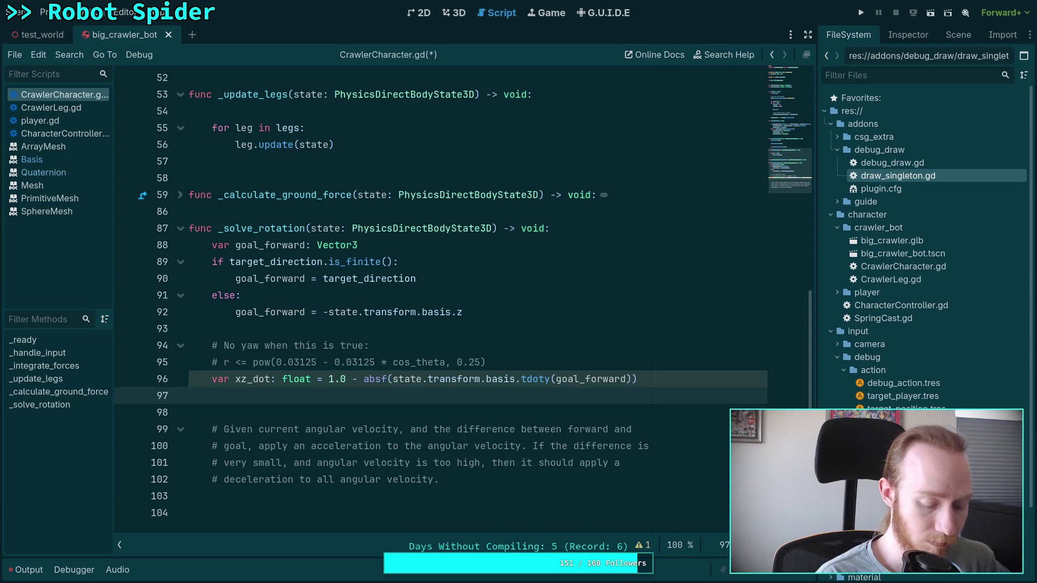
type("var ")
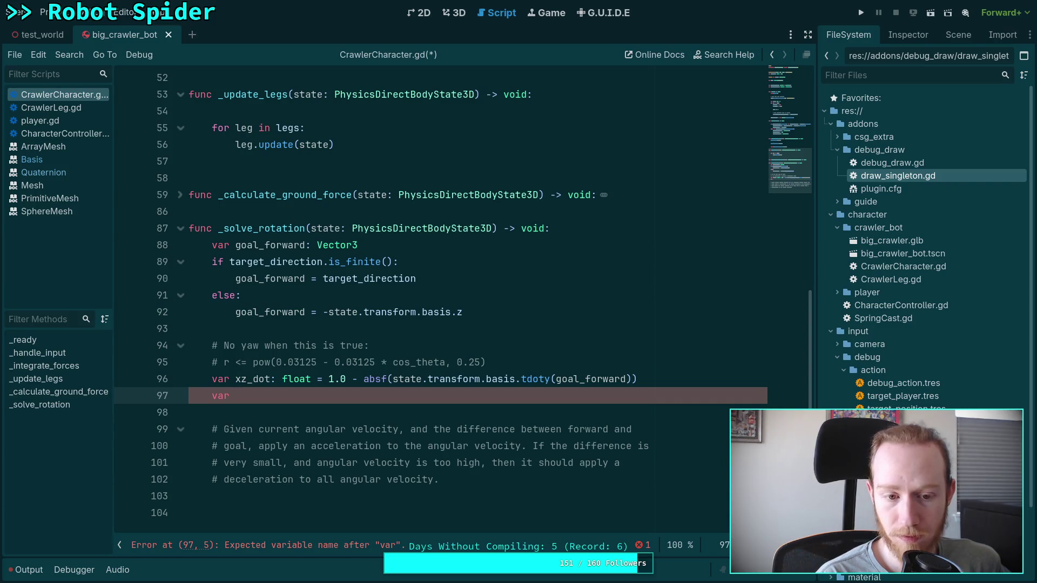
type("cos_theta:")
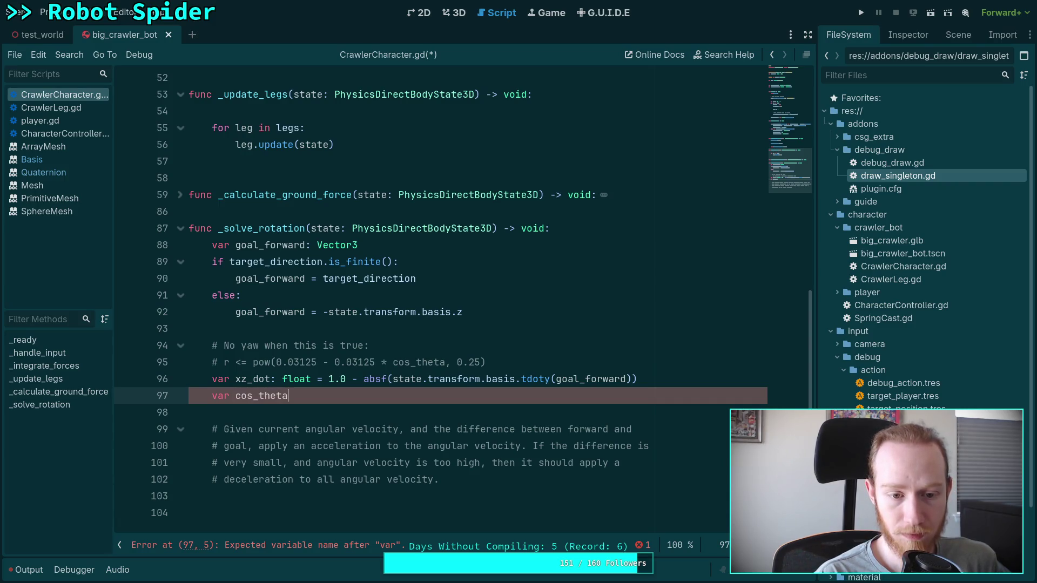
type(" float = ")
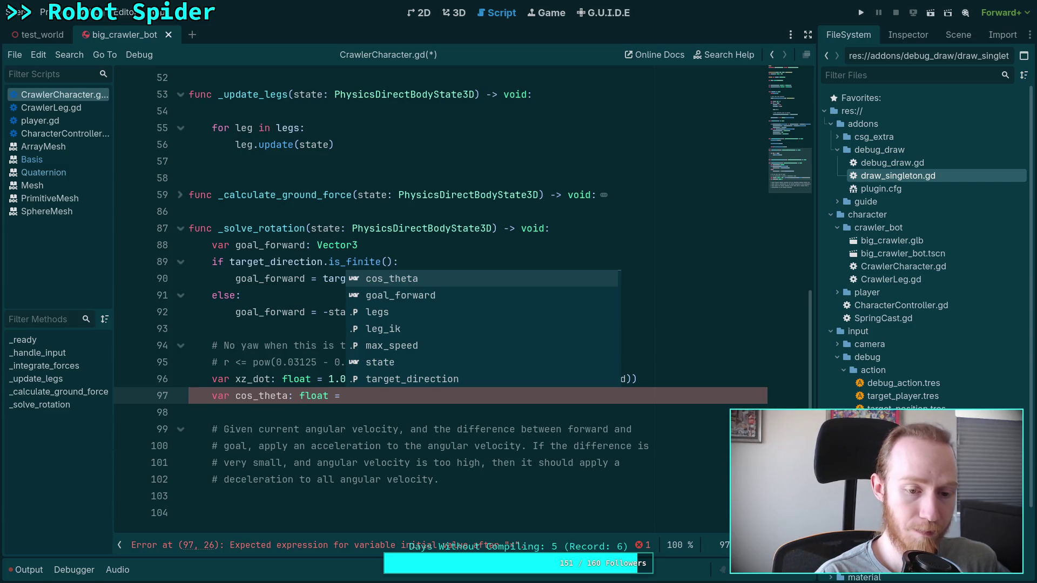
type("g")
Set cos_theta to 'state.transform.basis.tdotz(-goal_forward)' using autocomplete
key("Return")
type(".")
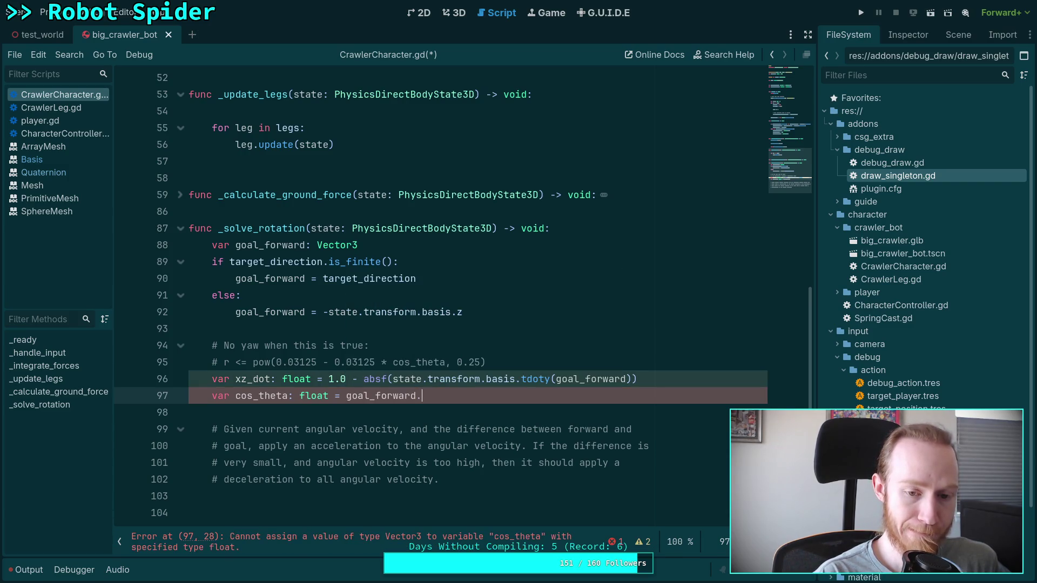
key("BackSpace")
key("BackSpace")
key("BackSpace")
key("BackSpace")
key("BackSpace")
type("state.")
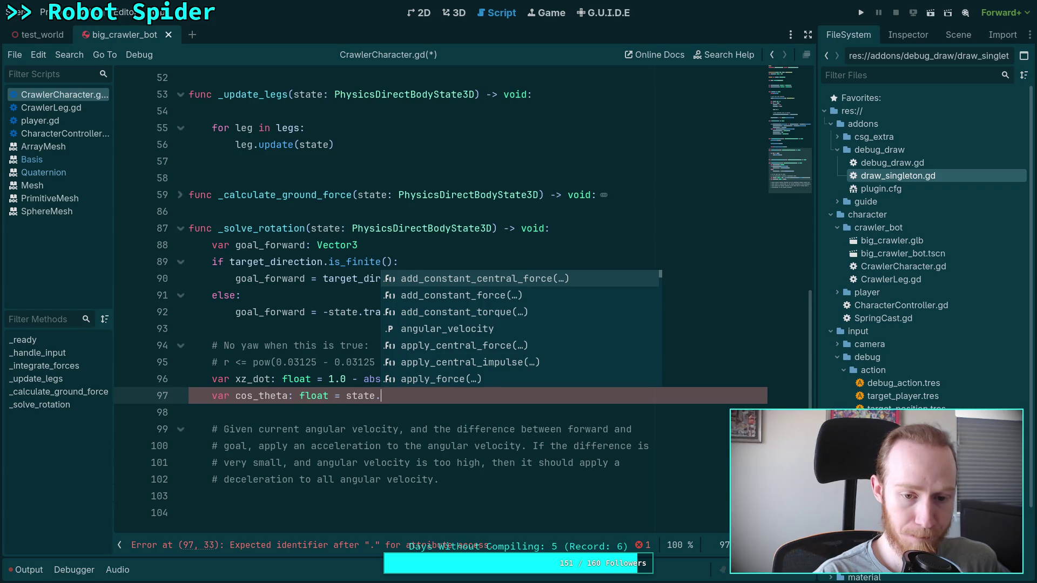
type("ba")
key("BackSpace")
key("BackSpace")
type("transform.basis")
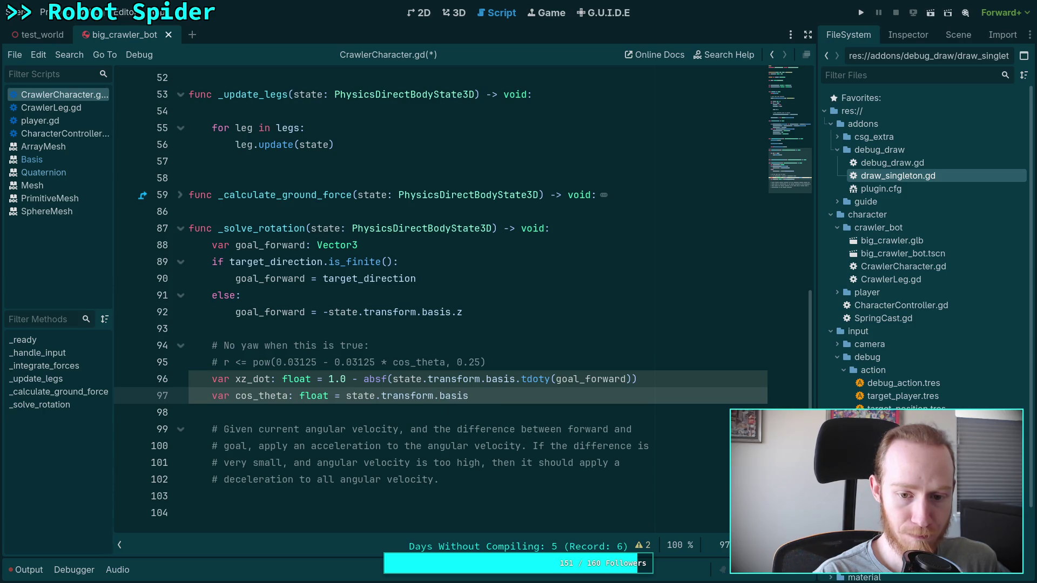
type(".t")
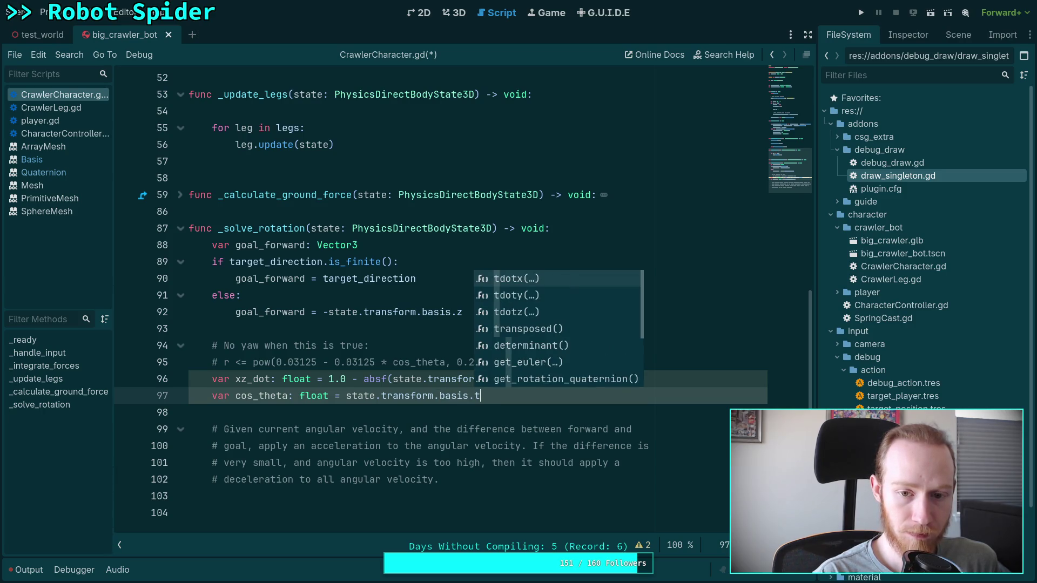
key("Down")
key("Down")
key("Return")
type("-g")
key("Escape")
type("o")
key("Return")
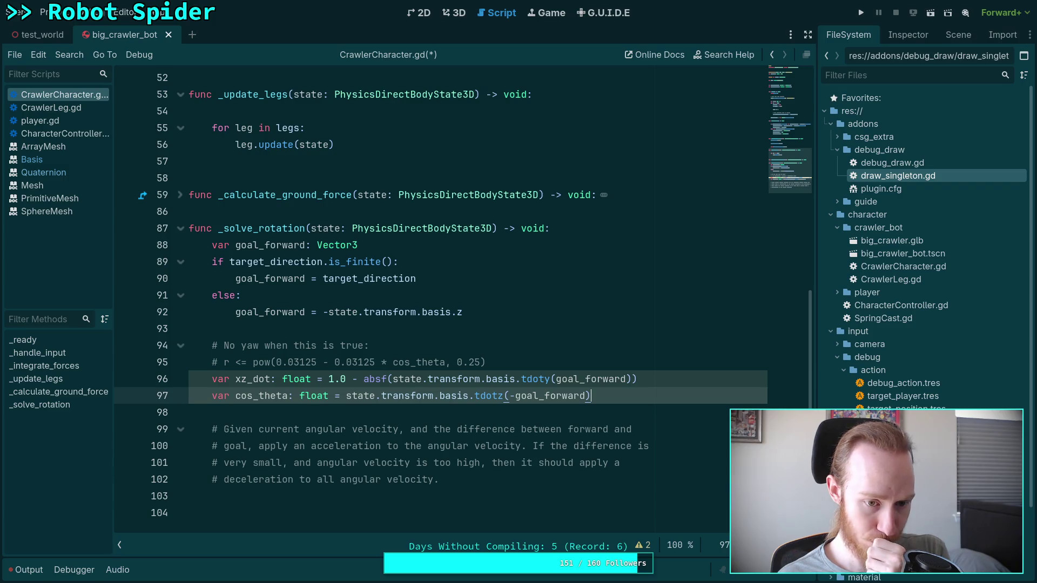
Place the caret at the end of the threshold formula comment
double_click(225, 362)
left_click(613, 398)
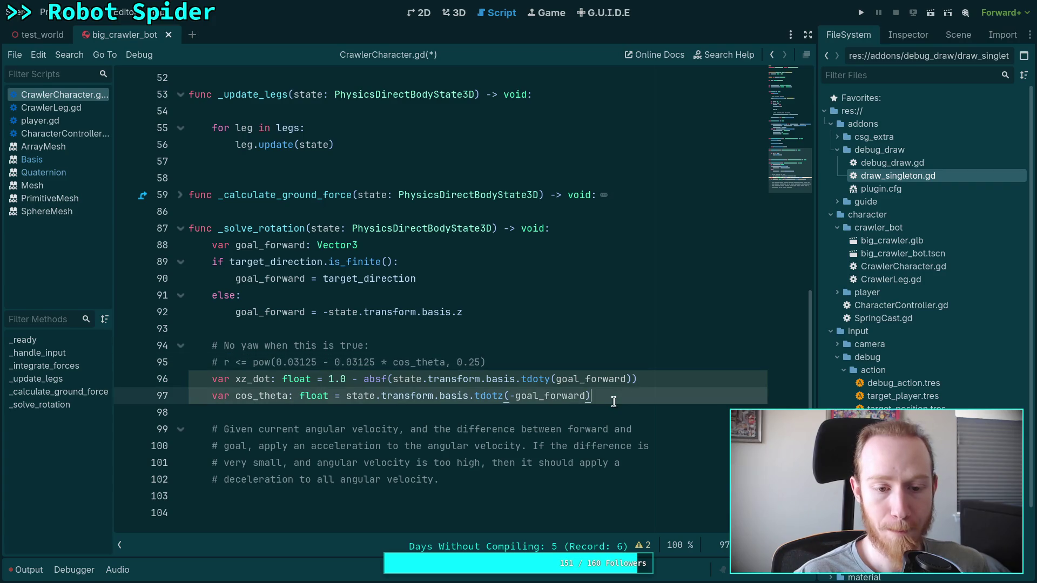
left_click(542, 361)
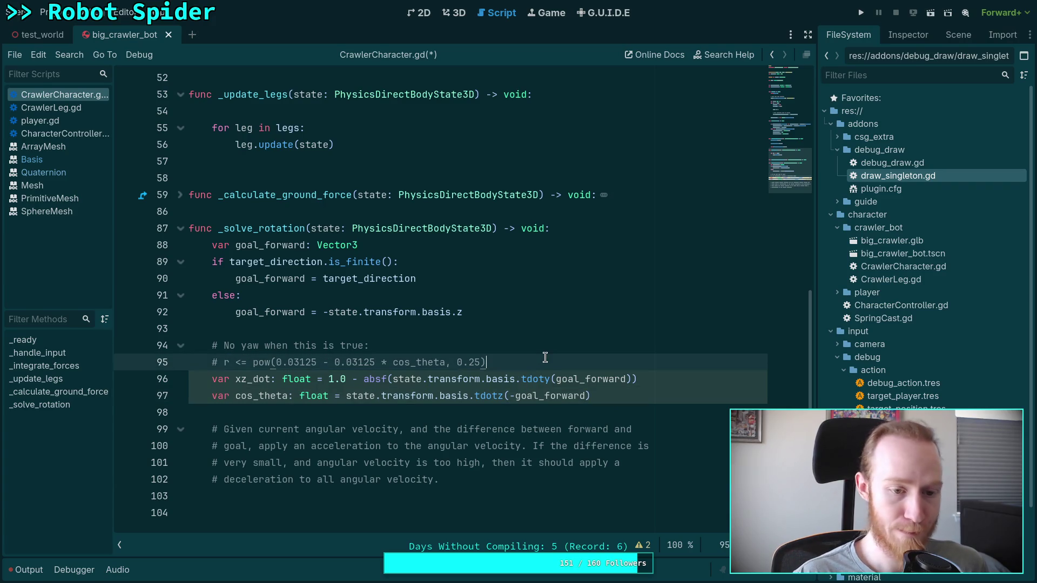
Add a '# NOTE: xz_dot == r' comment under the formula and open a new line after cos_theta
key("Return")
type("# NOTE: ")
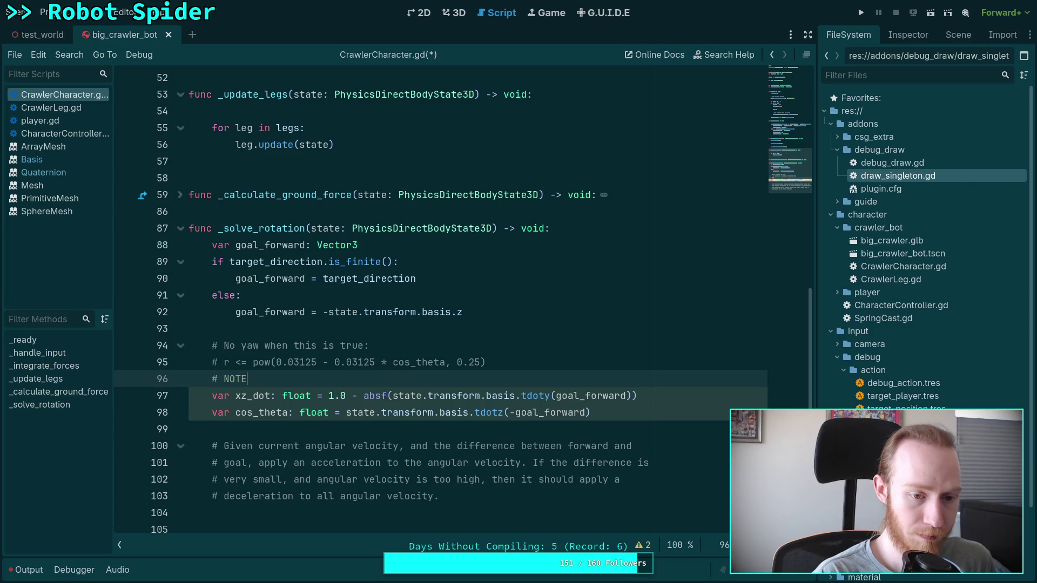
type("xz_dot =")
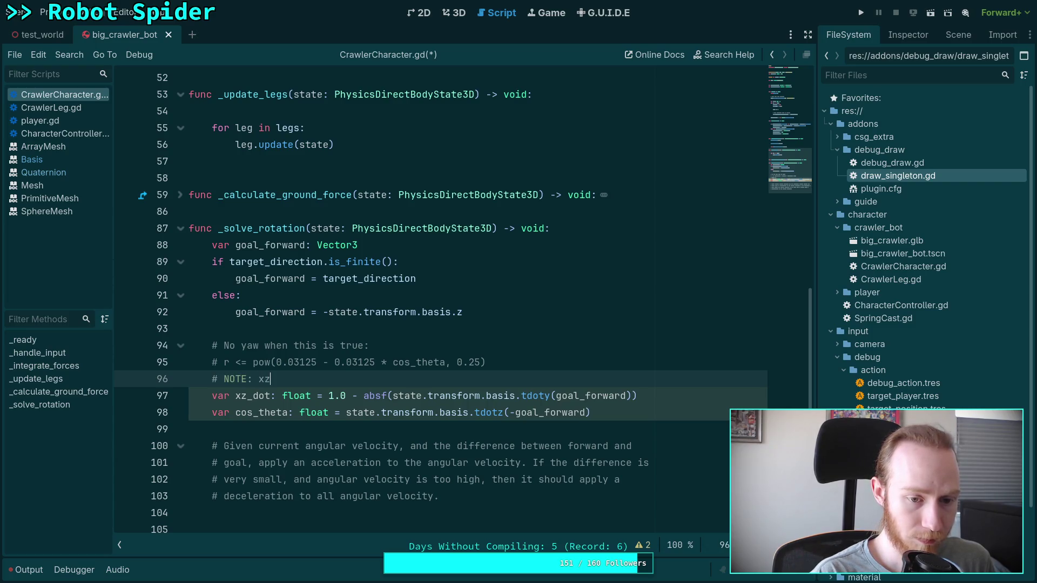
type("= r")
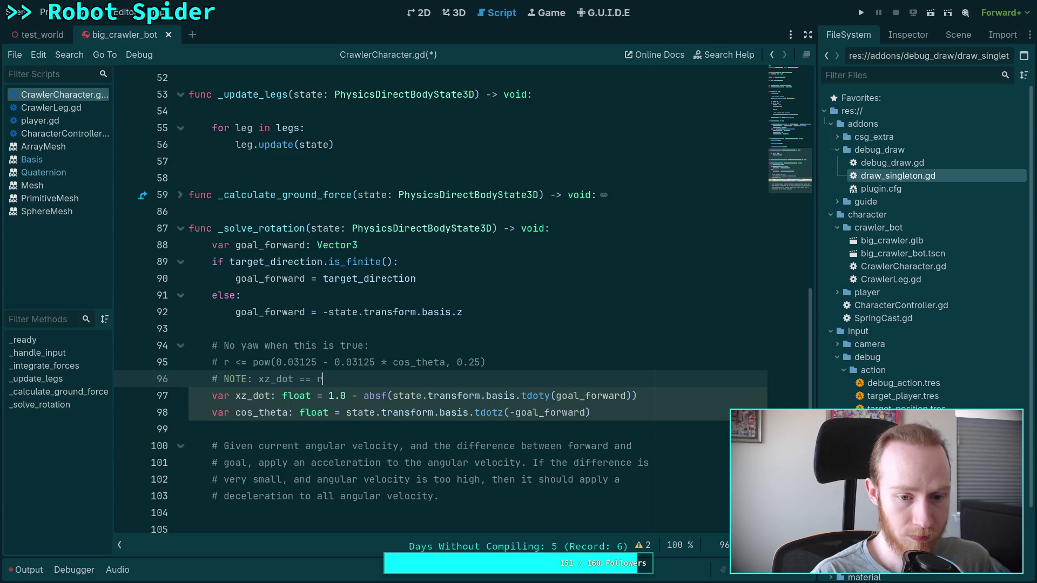
left_click(674, 419)
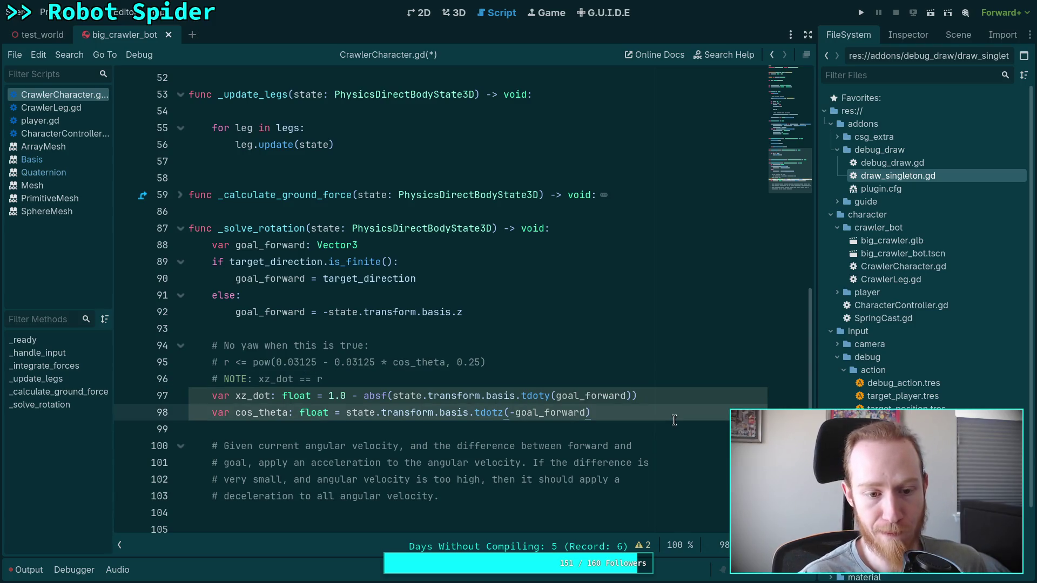
key("Return")
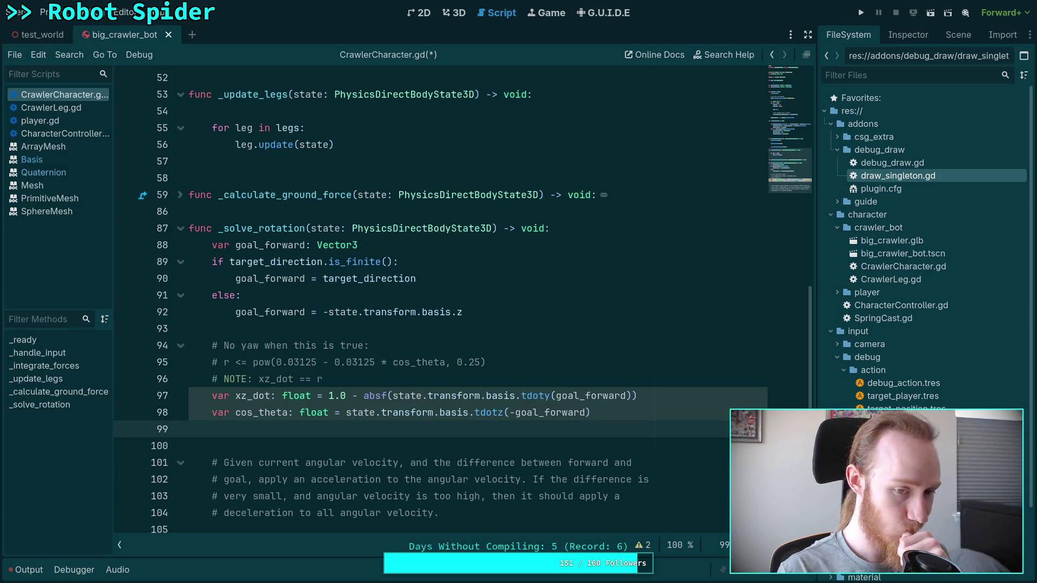
Write the condition 'if xz_dot <= cos_theta:' below the cos_theta declaration
scroll(432, 297, "down", 1)
type("if ")
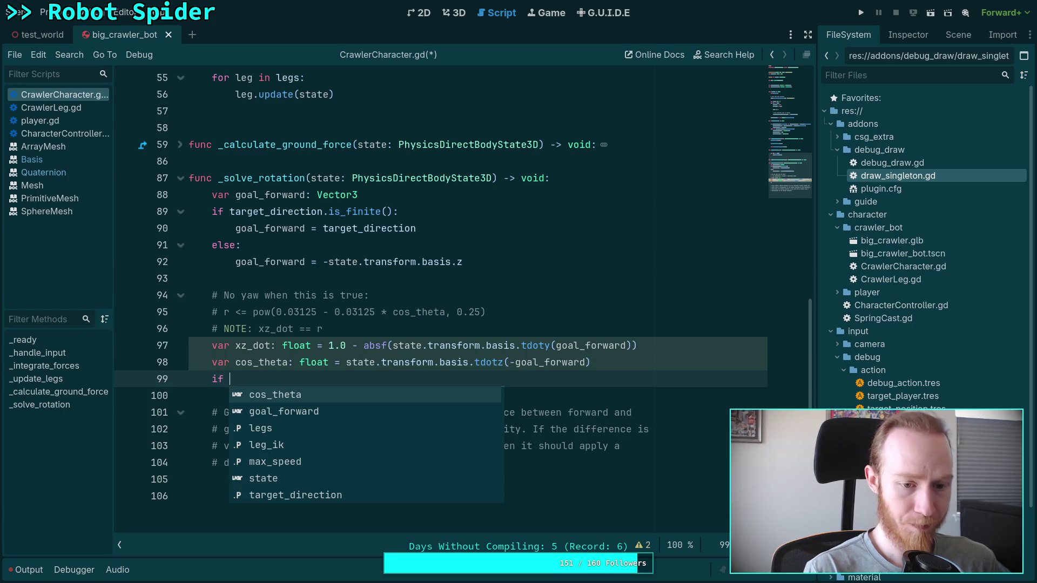
type("xz_dot")
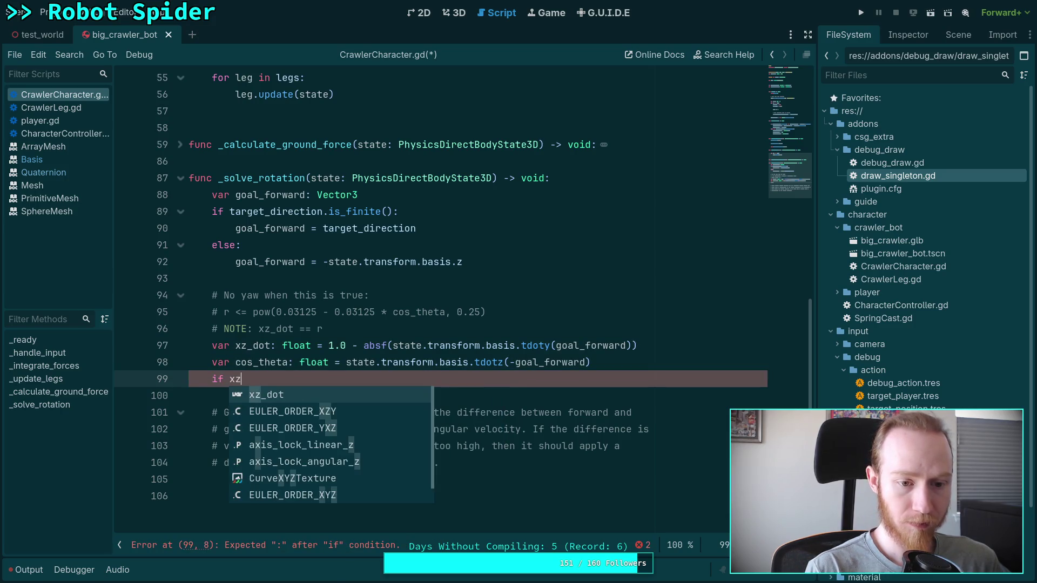
key("Return")
type("<= cos_")
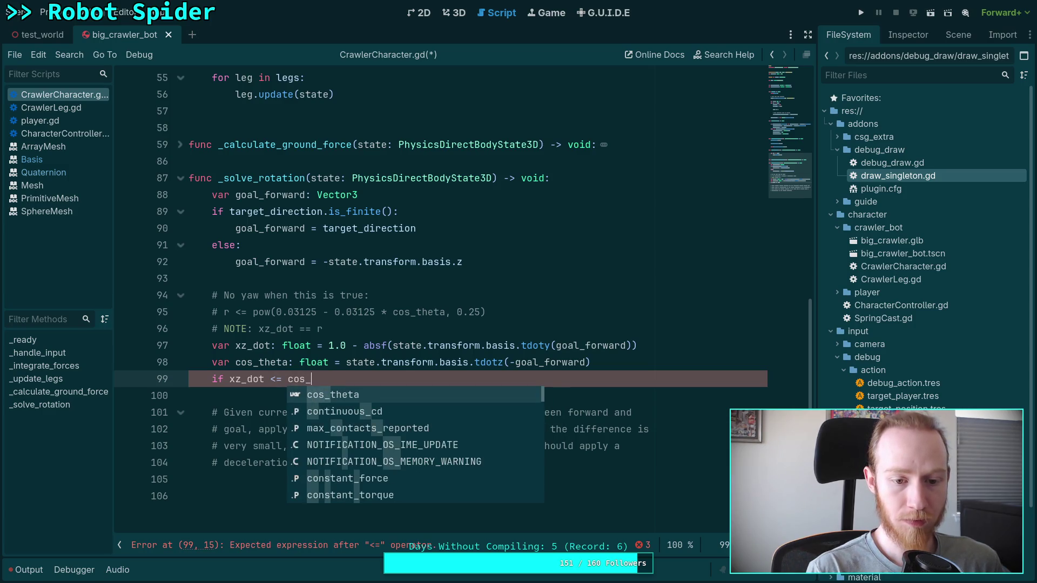
key("Return")
type(":")
key("Return")
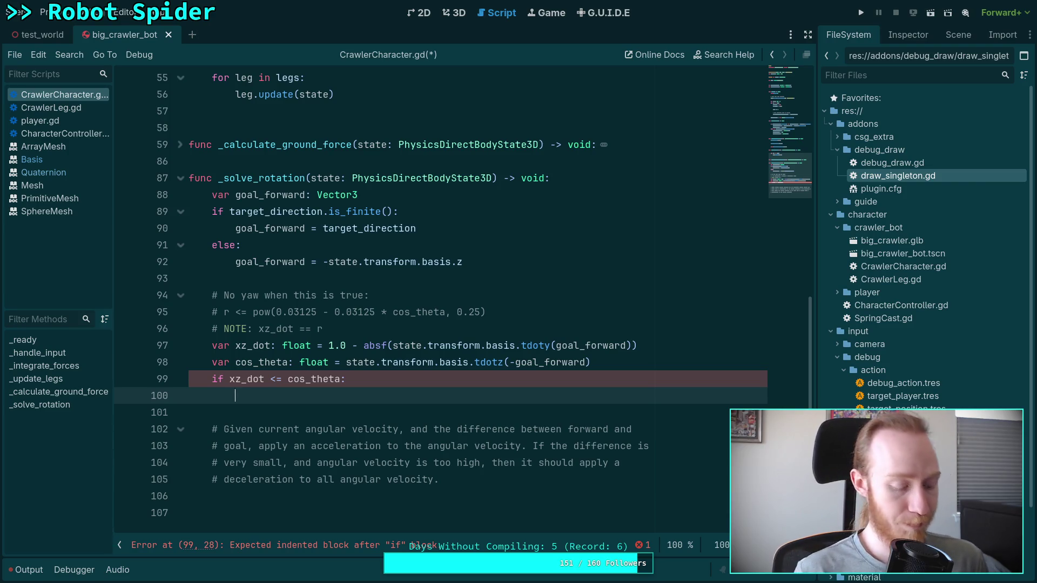
Fill the if block with a '# Pitch only' comment and pass
type("# Pitch only")
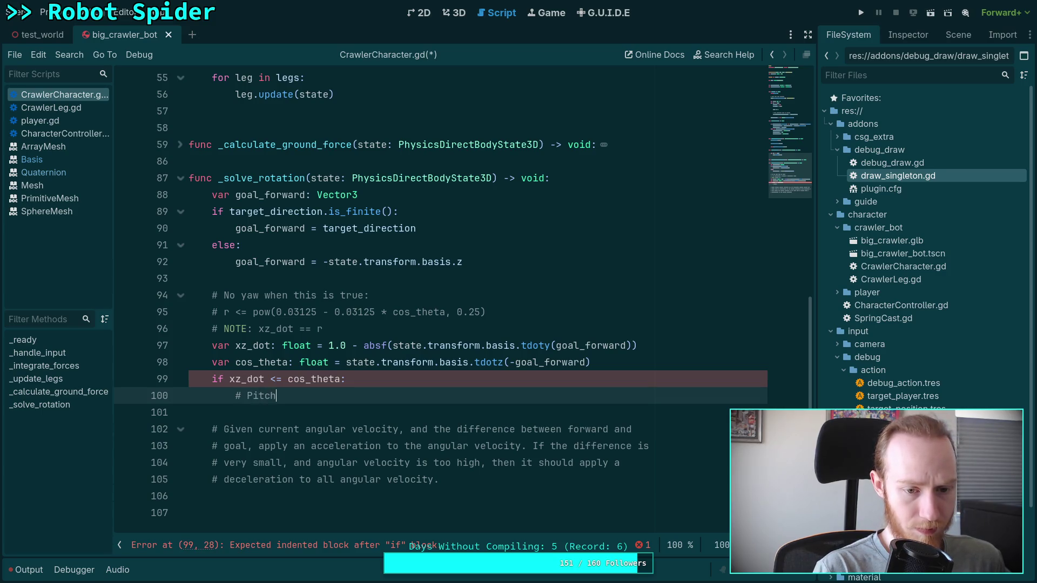
key("Return")
scroll(463, 303, "down", 1)
type("pass")
key("Return")
Add an else branch commented '# Yaw and pitch'
key("BackSpace")
type("else:")
key("Return")
type("# Yaw")
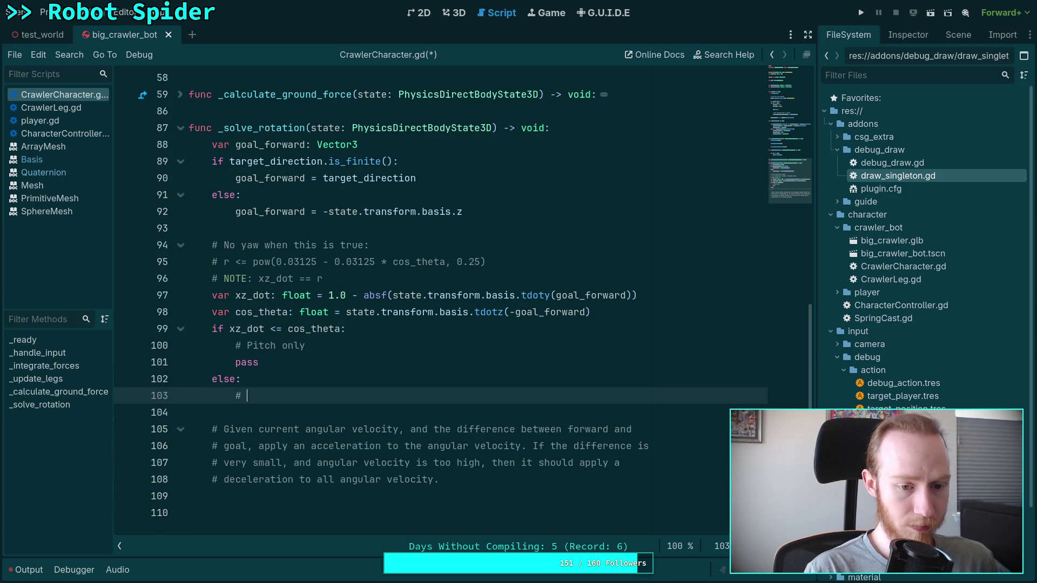
key("BackSpace")
key("BackSpace")
type("aw and pi")
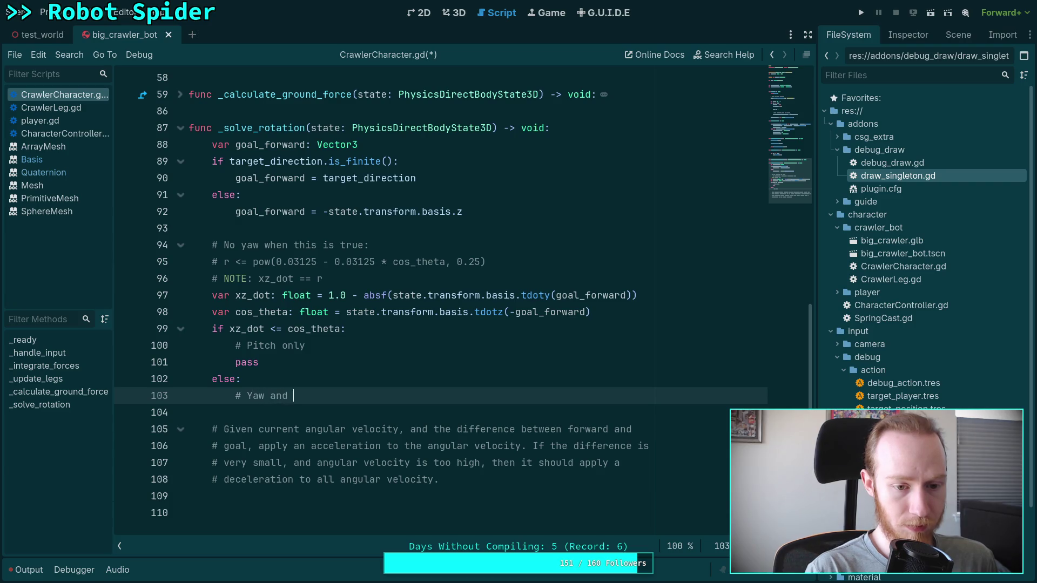
type("tch")
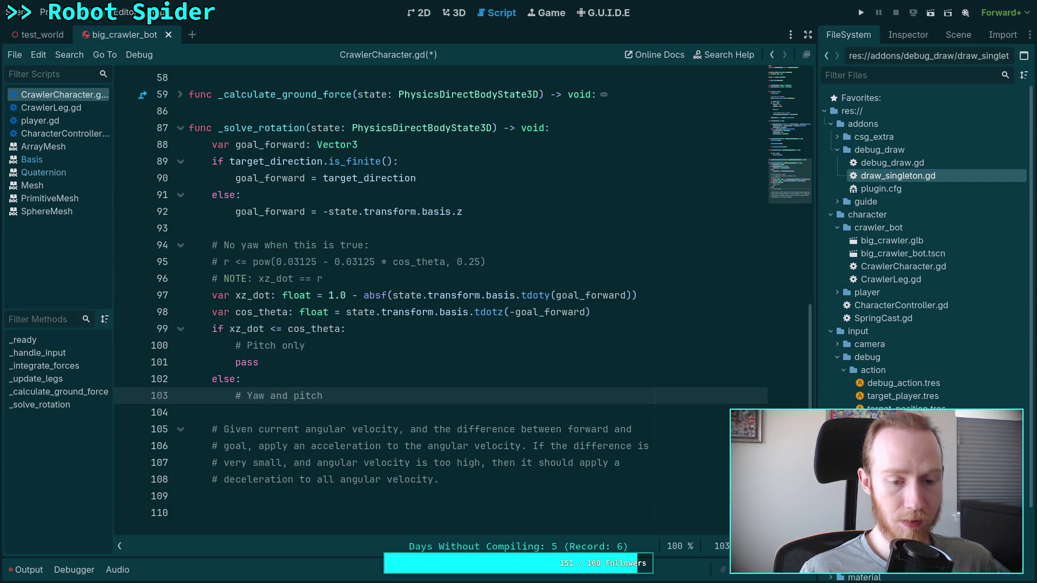
Flip the condition to 'xz_dot > cos_theta' with only a '# Yaw' comment inside, removing the Pitch only and else lines
double_click(275, 333)
type(">")
left_click(290, 397)
key("alt+Up")
key("alt+Up")
key("alt+Up")
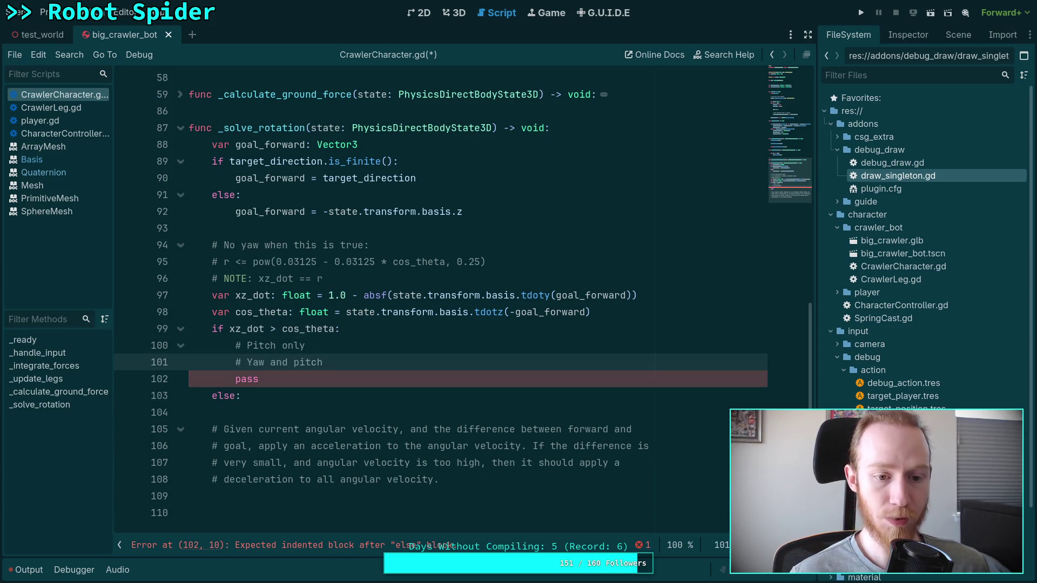
left_click_drag(266, 345, 324, 345)
key("BackSpace")
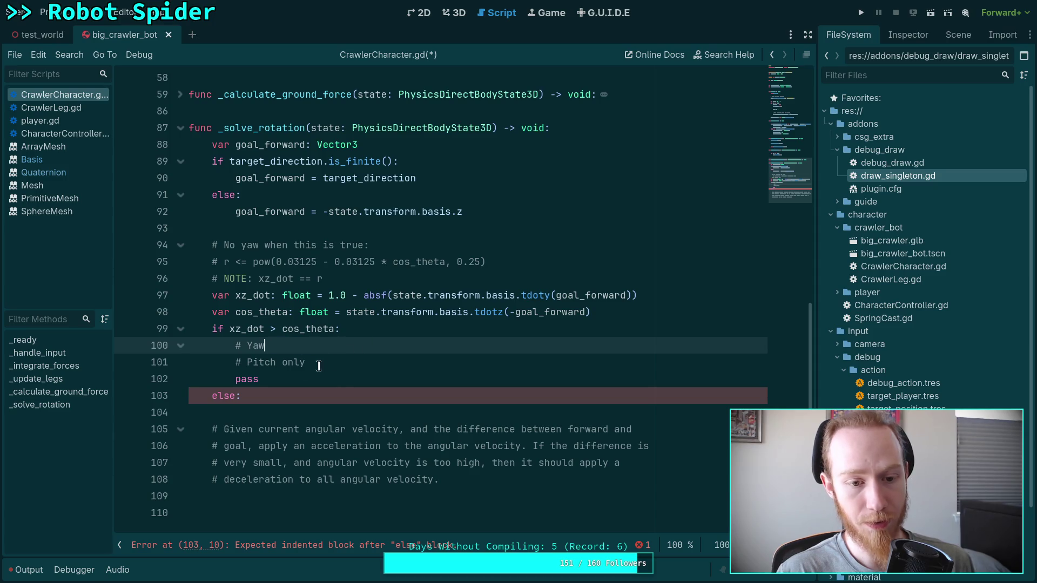
key("shift+Down")
key("shift+Down")
key("BackSpace")
key("shift+Down")
key("BackSpace")
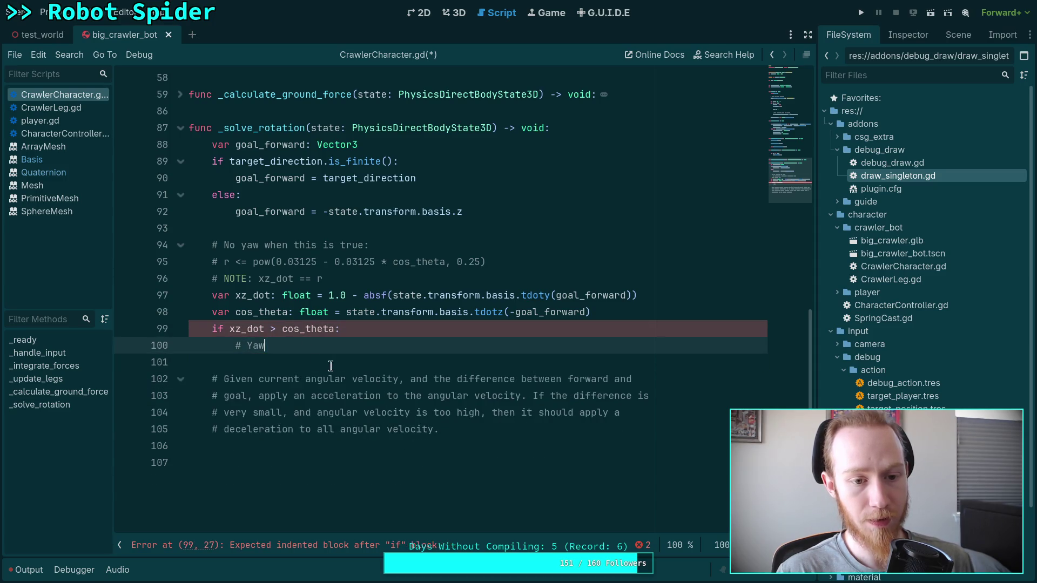
Add pass under '# Yaw' and a separate '# Pitch' comment after the if block
key("Return")
type("pass")
key("Return")
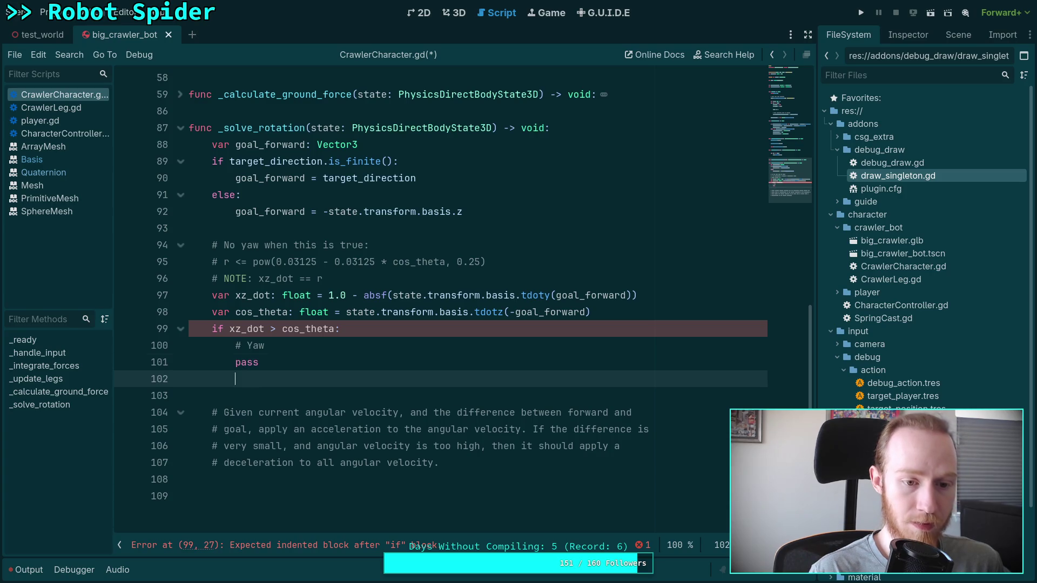
key("Return")
key("BackSpace")
type("# Pit")
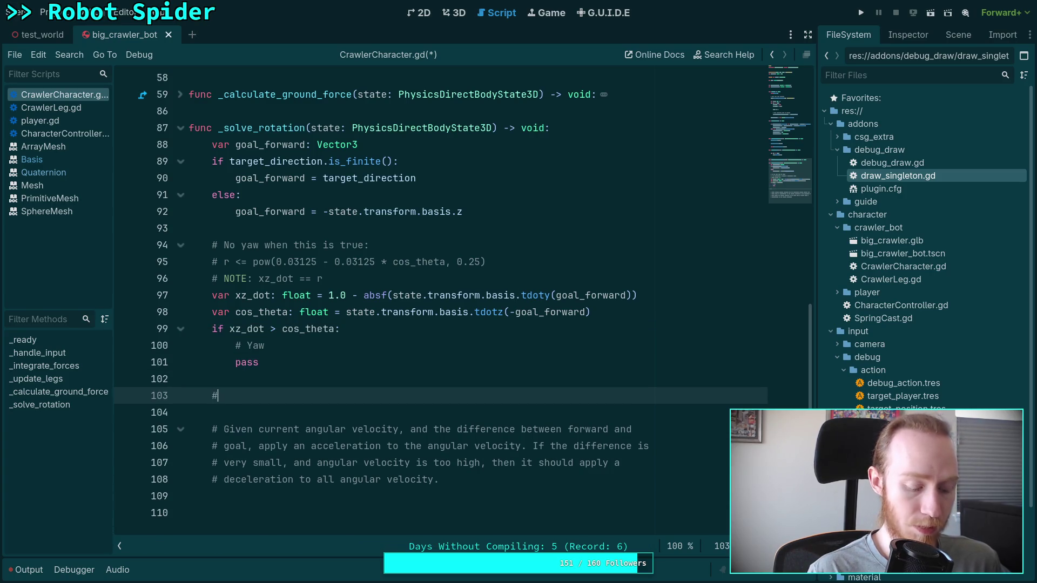
type("ch")
key("BackSpace")
key("BackSpace")
key("BackSpace")
type("itch")
key("Up")
key("Up")
key("Up")
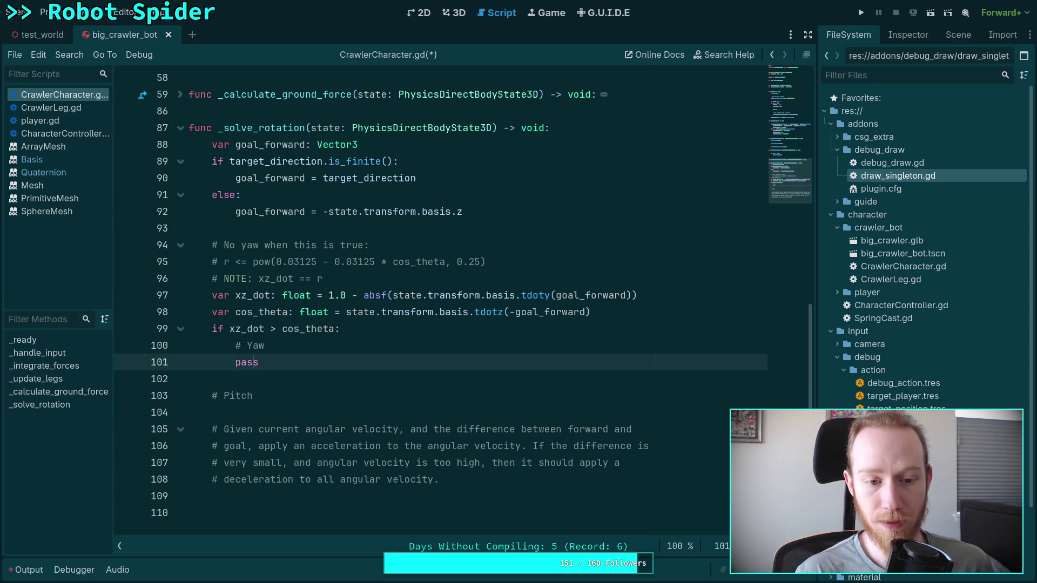
key("Return")
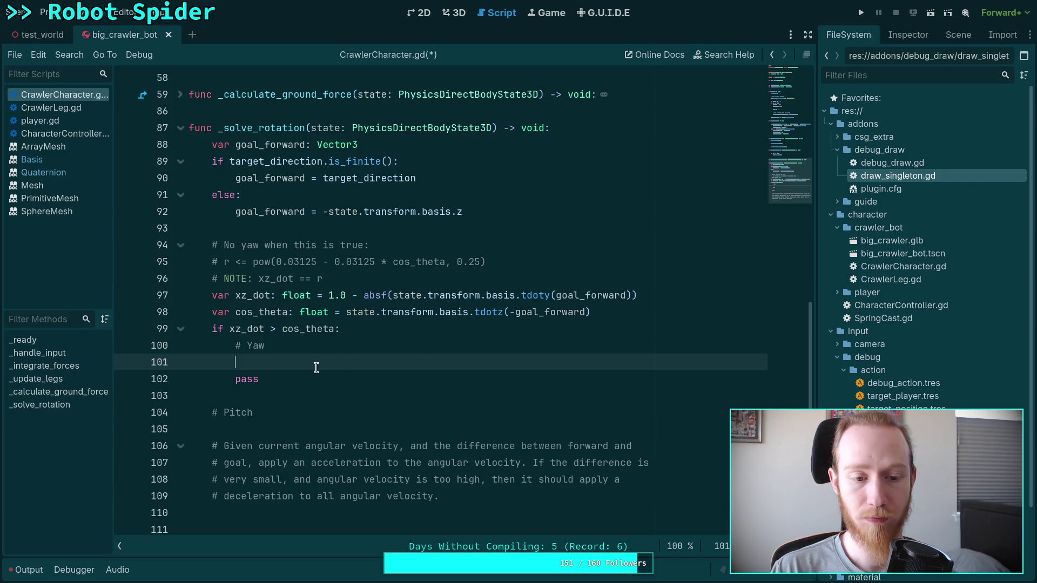
Change the line 99 comparison from '>' back to 'xz_dot <= cos_theta'
left_click(270, 329)
key("Delete")
type("<=")
key("Escape")
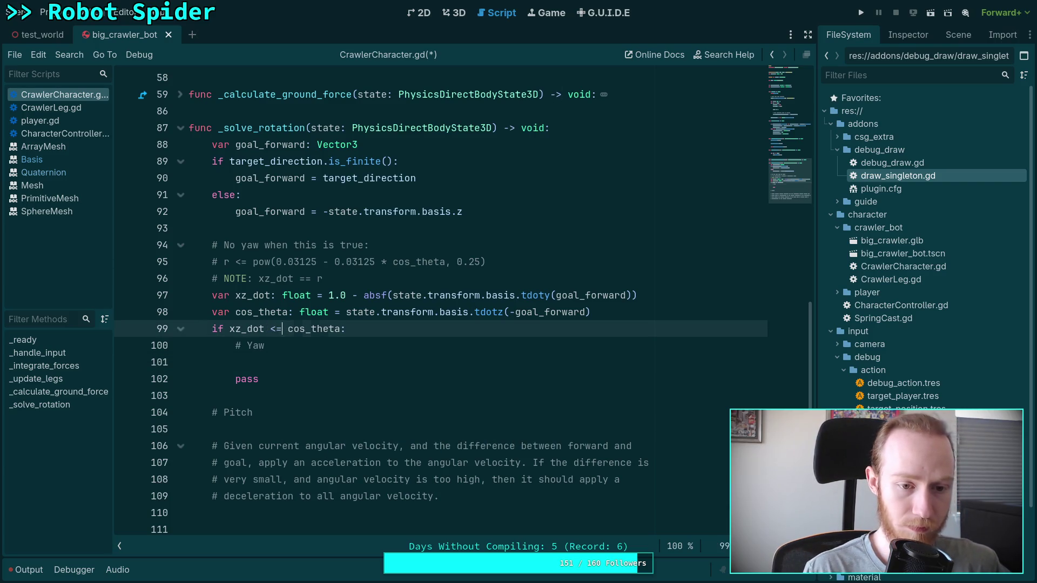
Add two empty lines above the No yaw comment, then remove them again
left_click(235, 363)
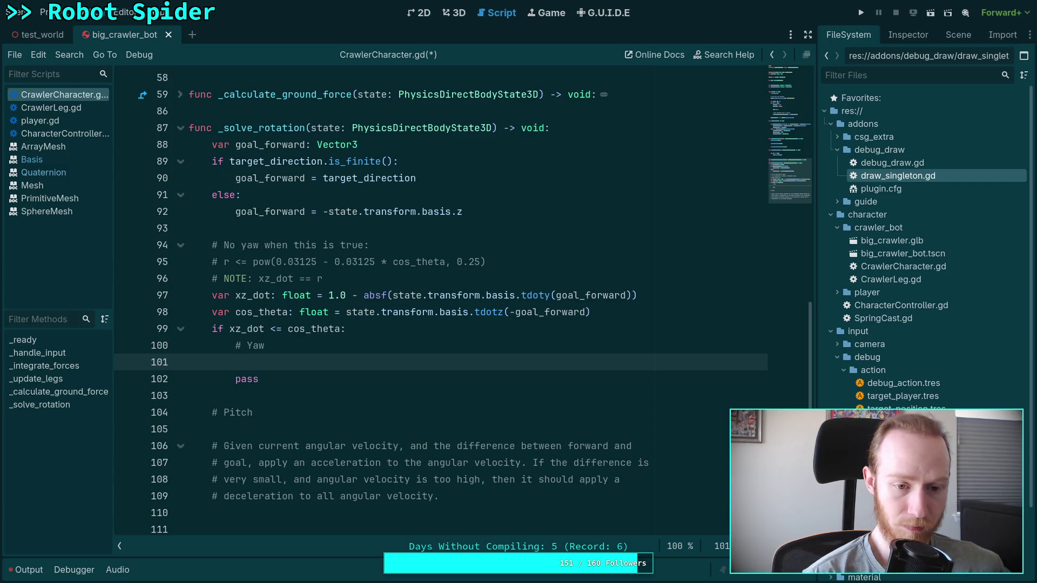
left_click(254, 415)
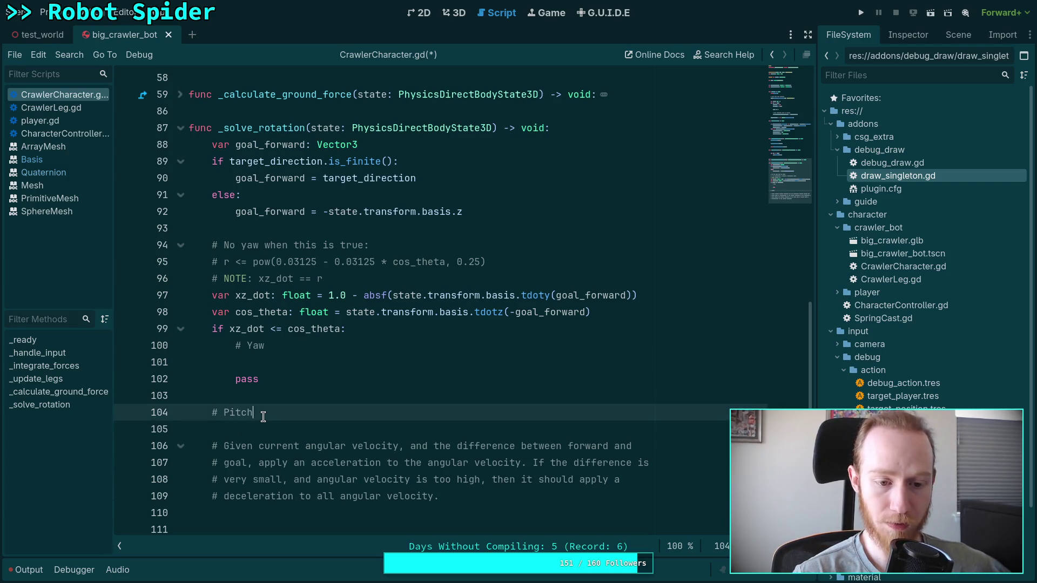
left_click(376, 333)
left_click(617, 307)
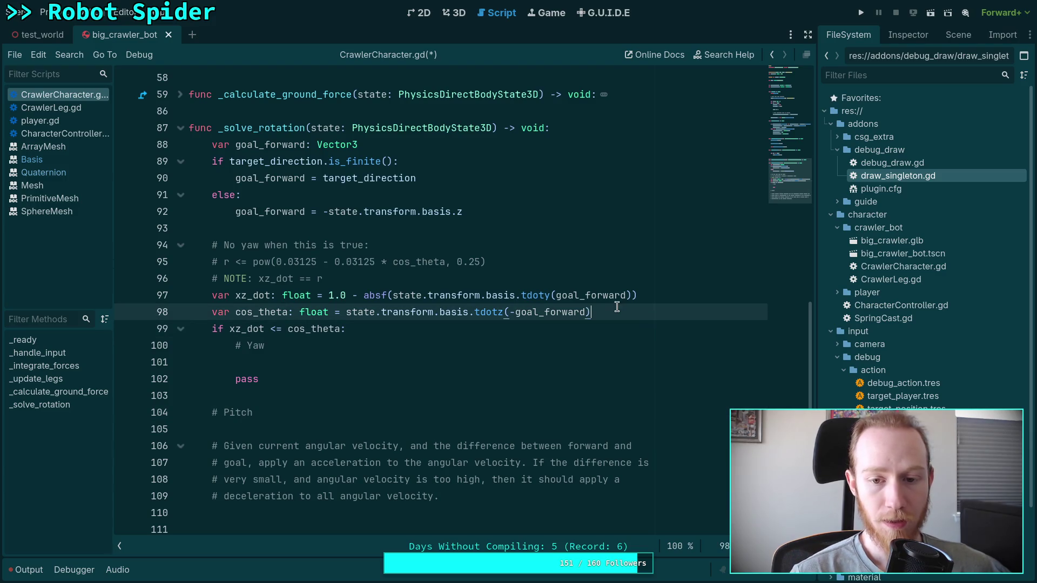
key("Up")
key("Up")
key("Up")
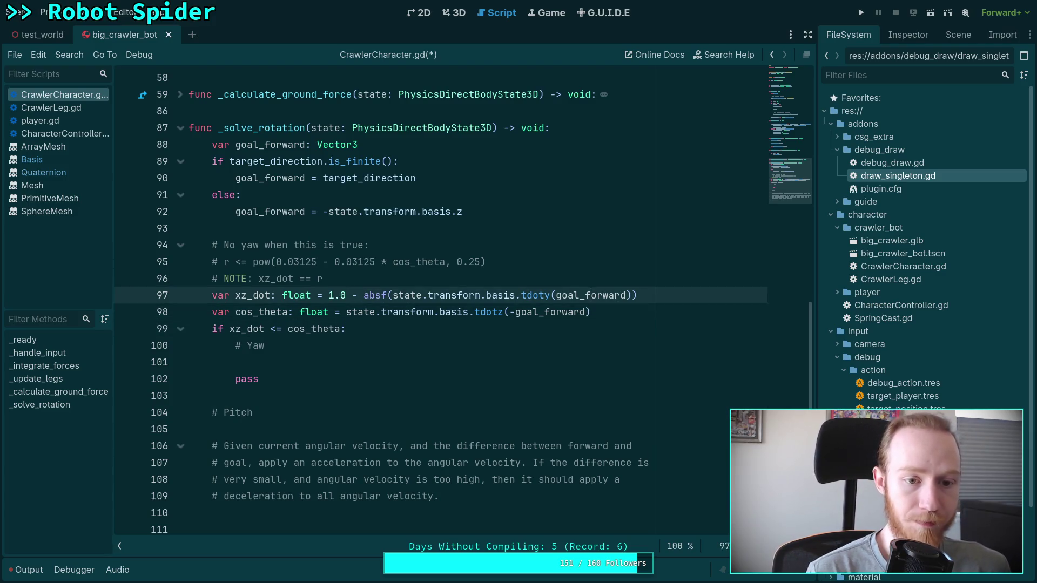
key("Return")
key("Return")
key("Up")
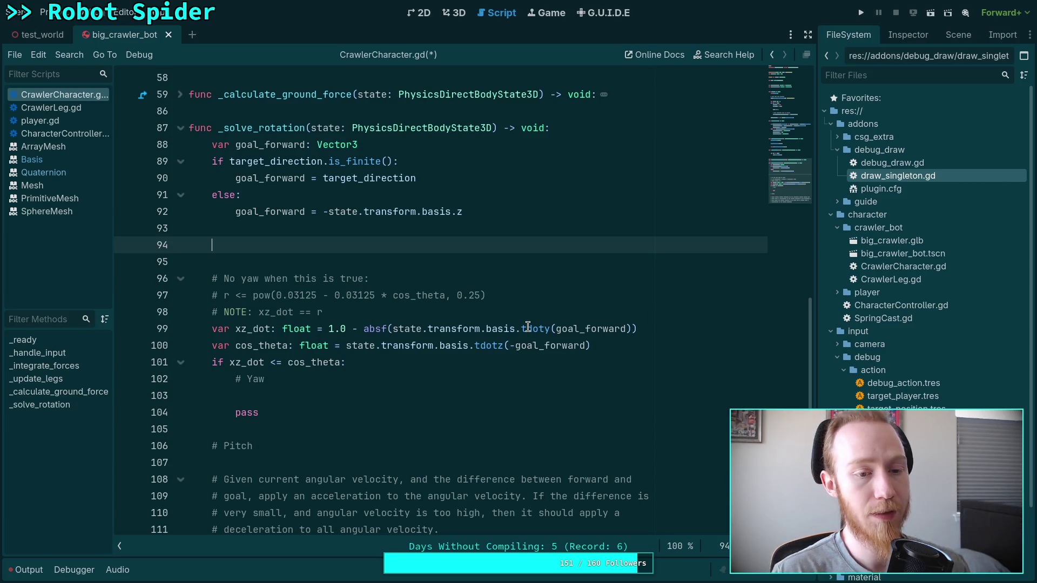
key("BackSpace")
key("BackSpace")
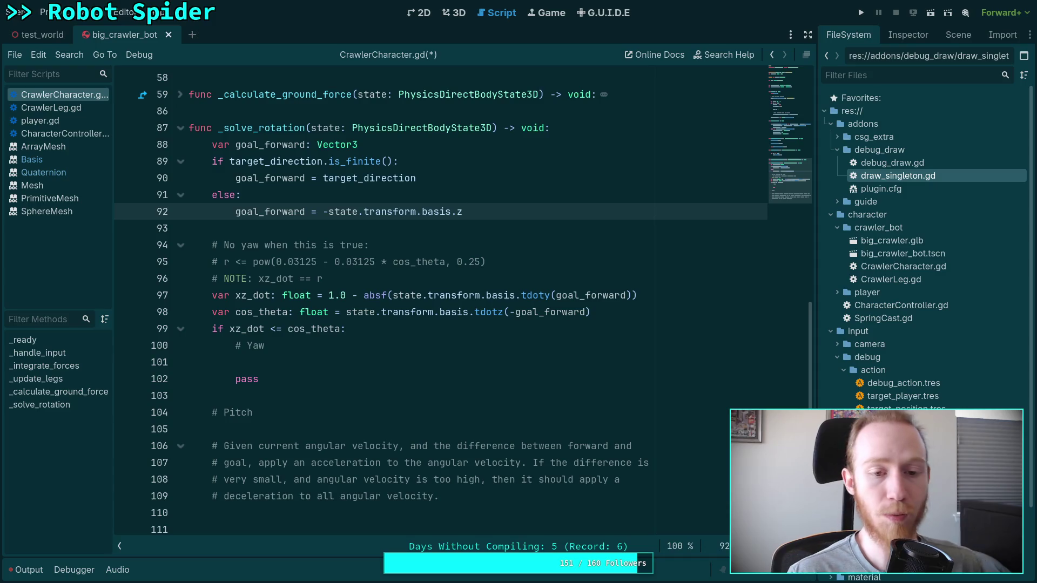
Delete the '# Yaw' comment and the 'pass' line, leaving the if body empty
left_click(370, 360)
key("shift+Up")
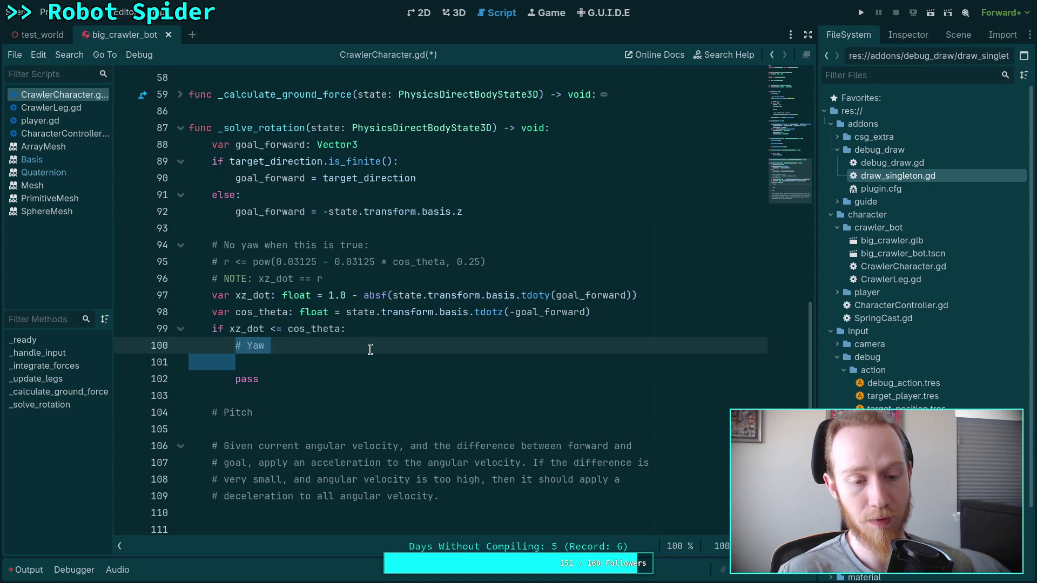
key("BackSpace")
left_click_drag(289, 362, 294, 349)
key("BackSpace")
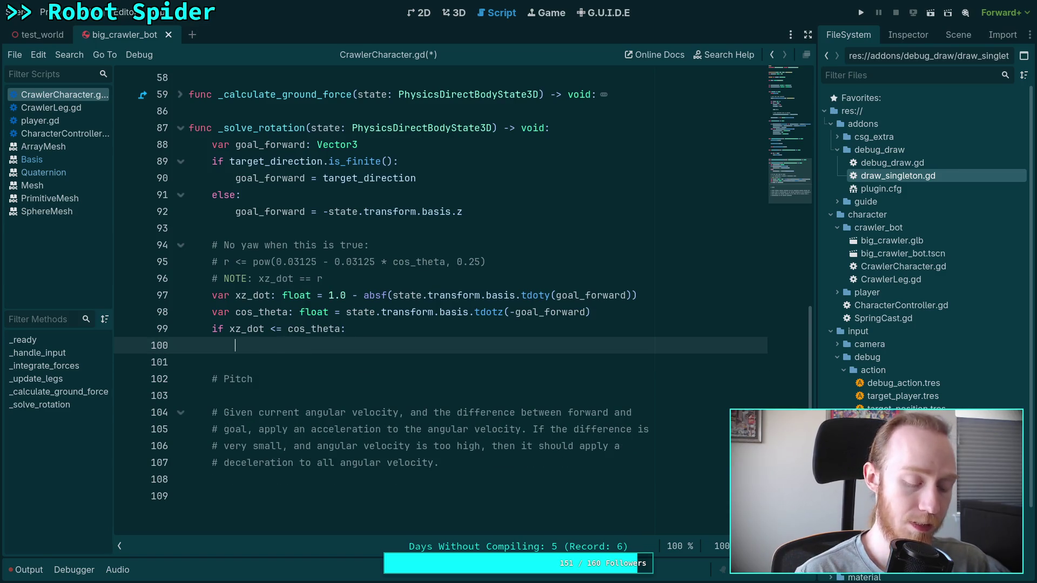
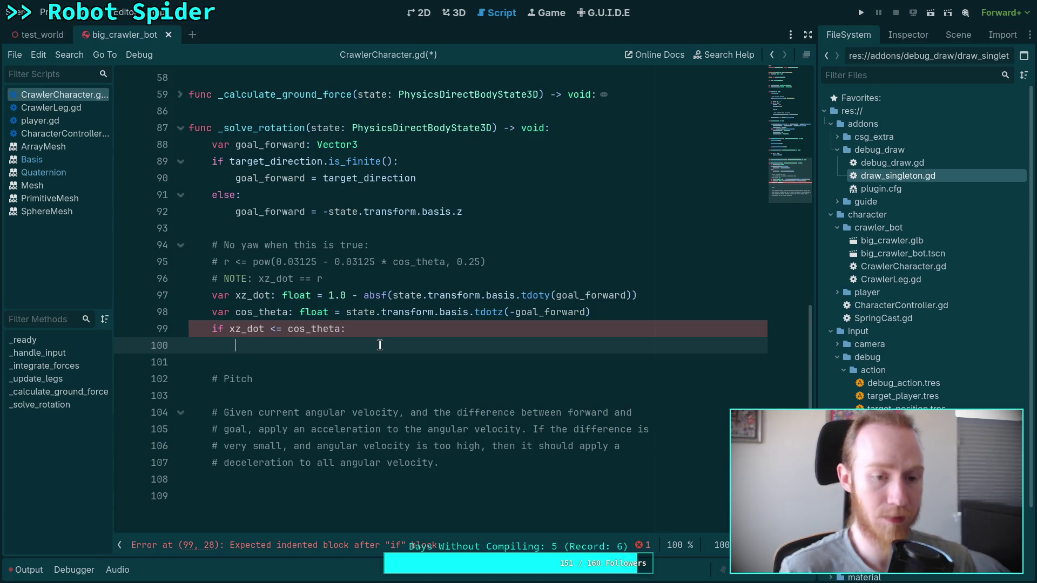
Complete line 99 as if xz_dot <= pow(0.03125 - 0.03125 * cos_theta, 0.25): and open a new line
scroll(407, 340, "down", 1)
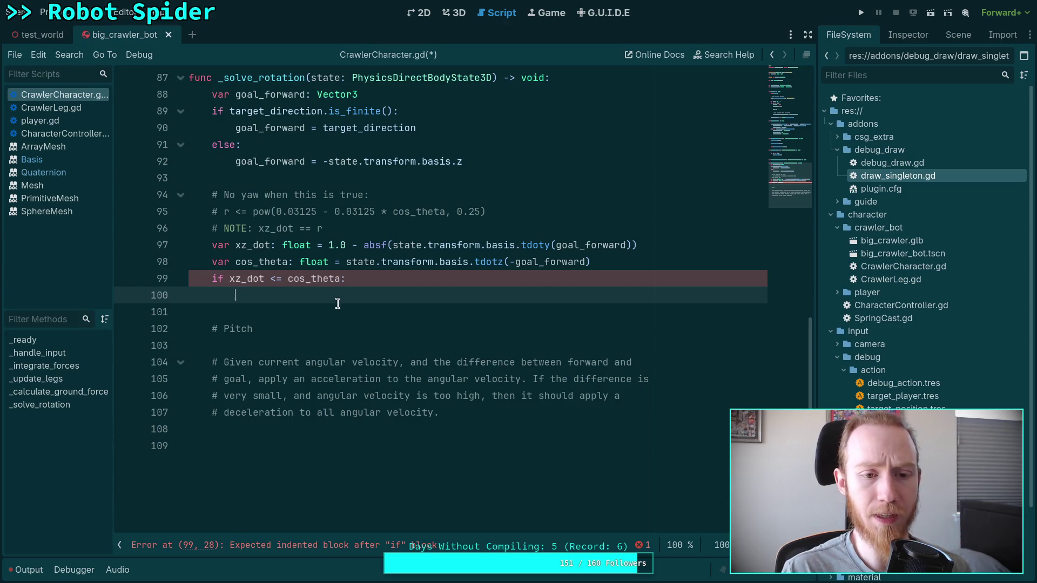
left_click(283, 279)
type("pow(")
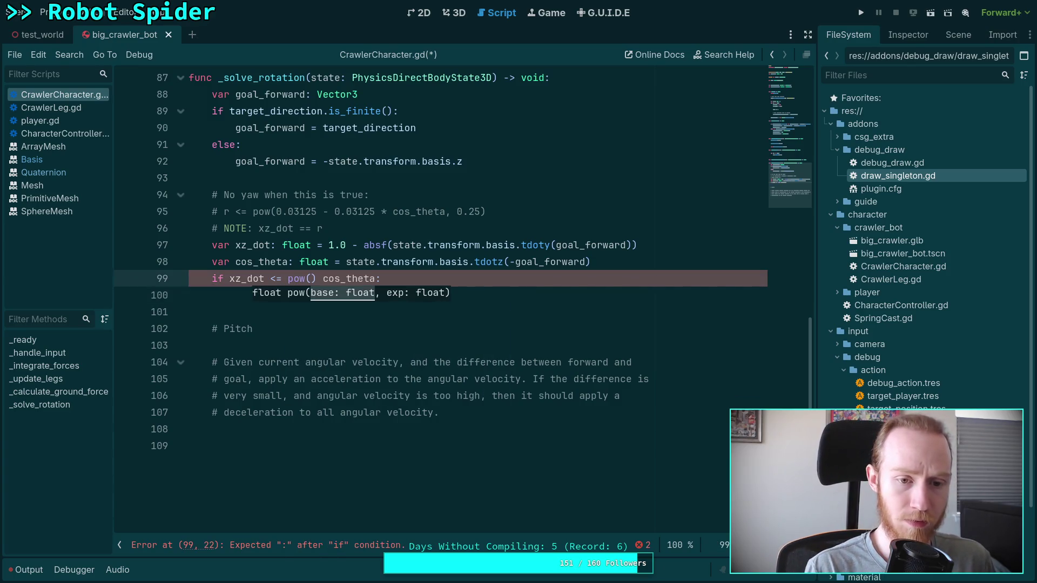
key("Delete")
key("Delete")
type("0.032")
key("BackSpace")
type("125")
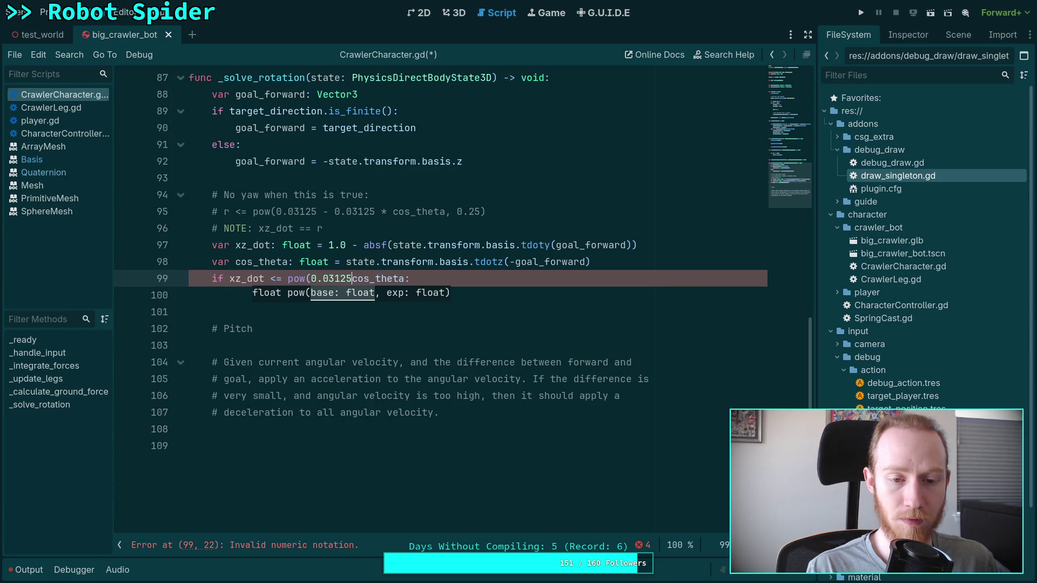
type("- ")
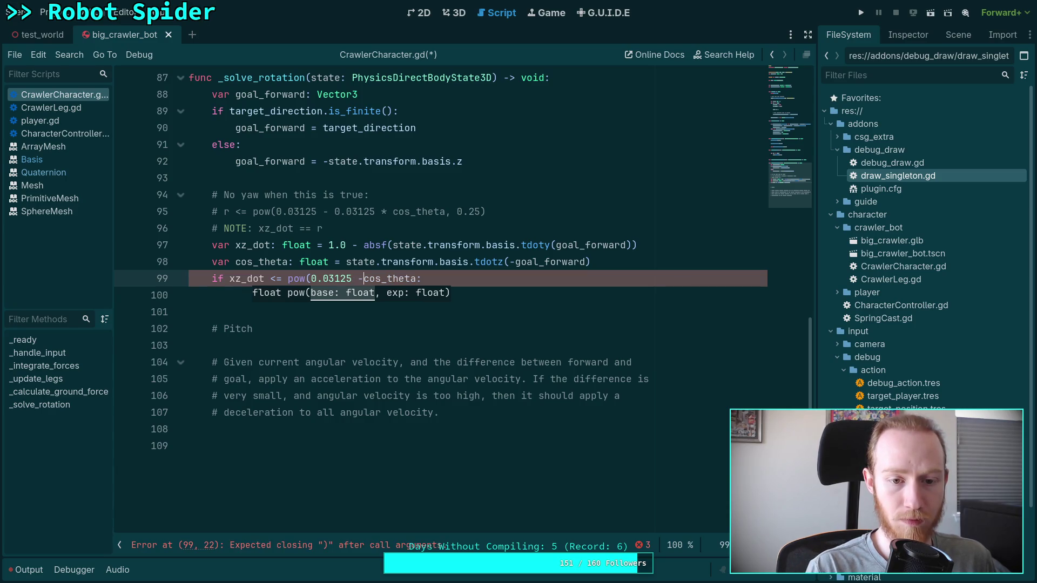
type("3")
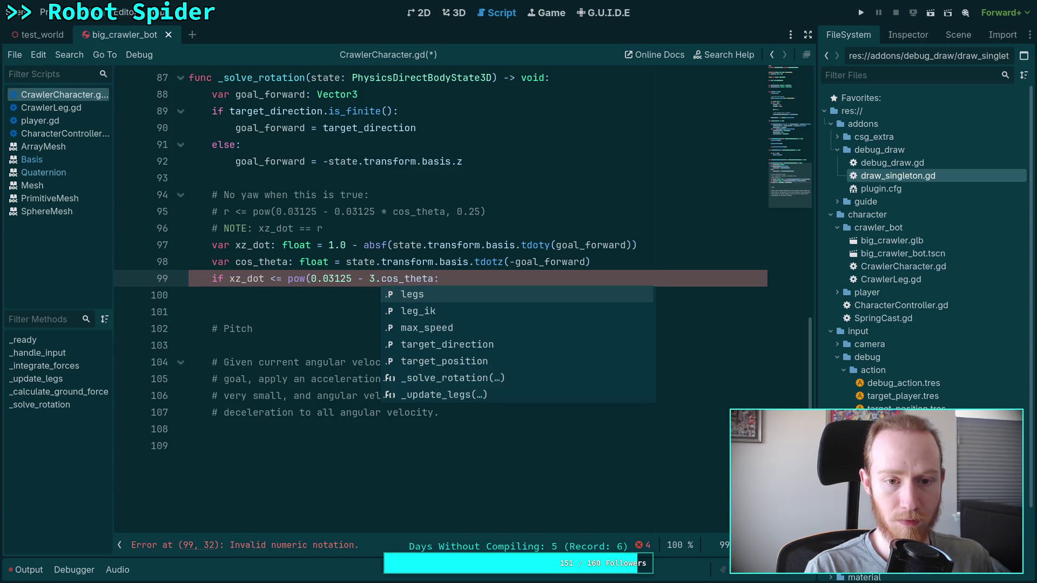
key("BackSpace")
type("0.0")
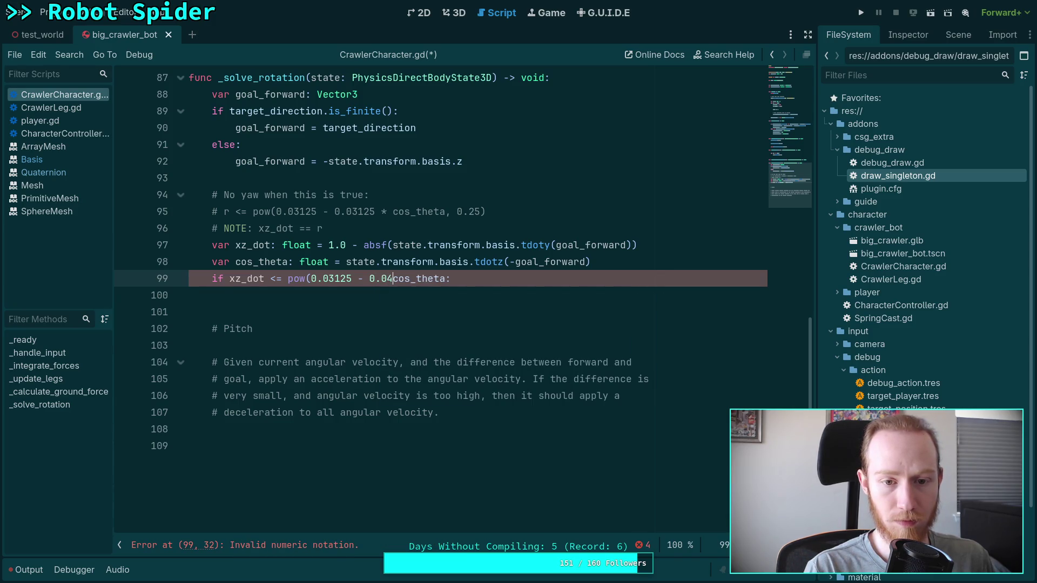
type("312")
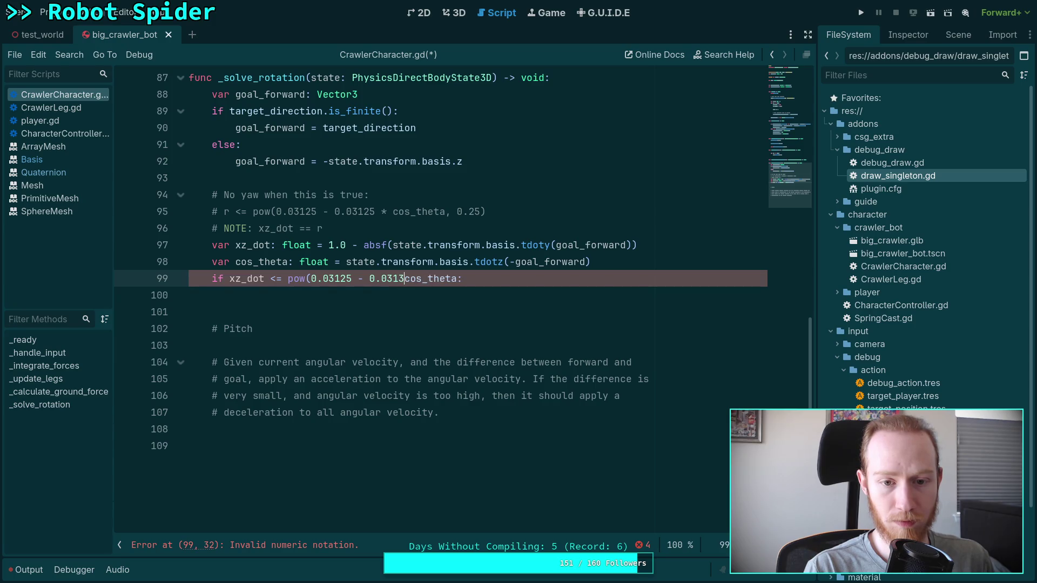
type("6 * ")
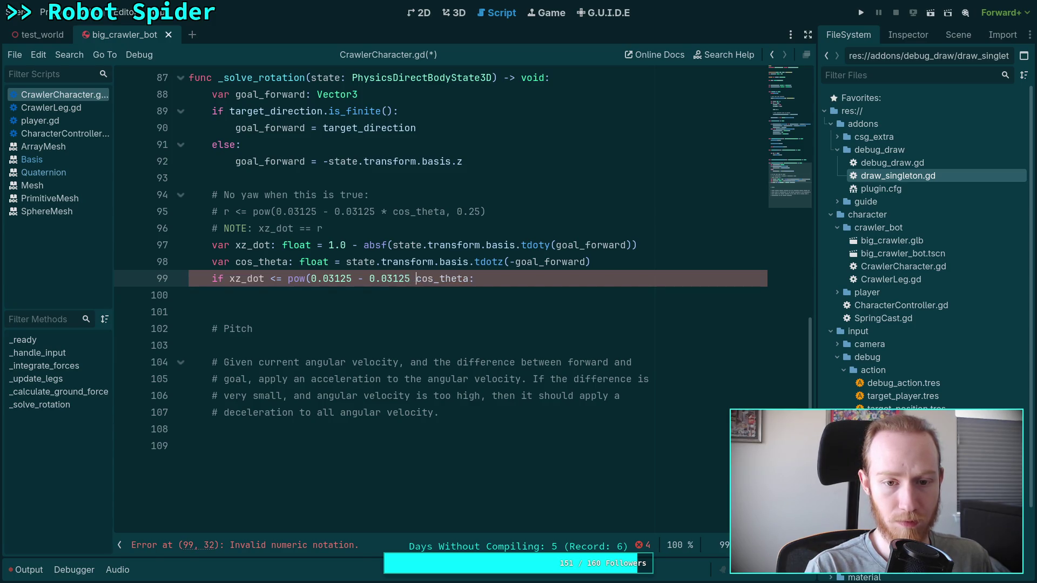
type(", 0.25")
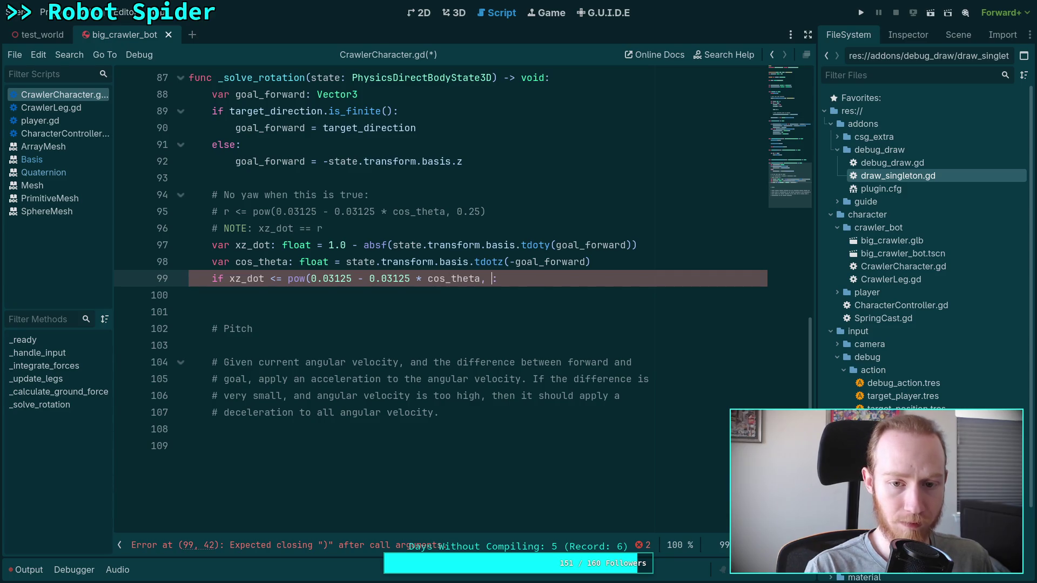
type(")")
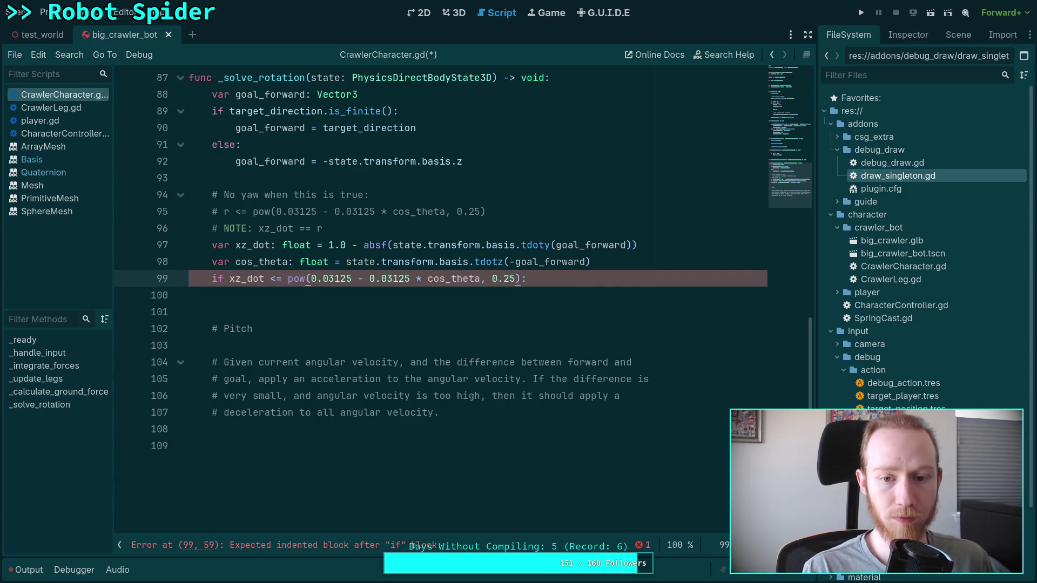
key("End")
key("Return")
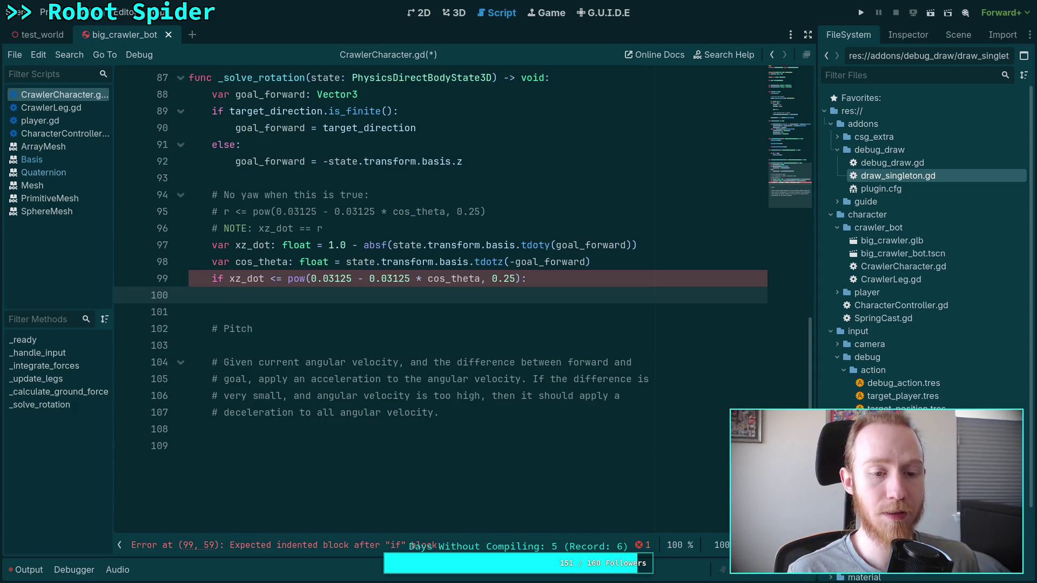
Declare var rot: float = goal_forward.signed_angle_to(-state.transform.basis.z, Vector3.UP) inside the if
type("var ")
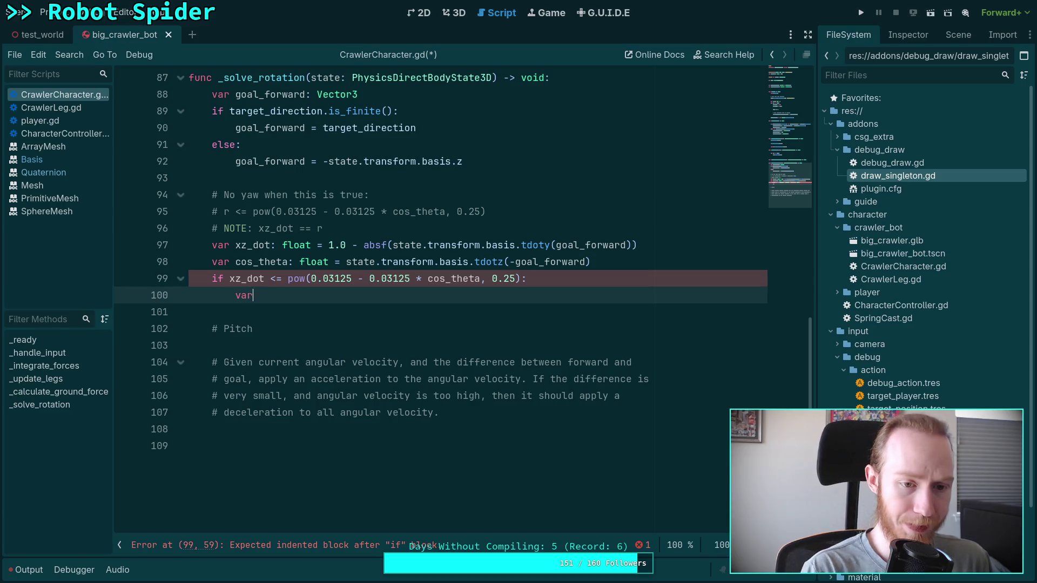
type("rot: ")
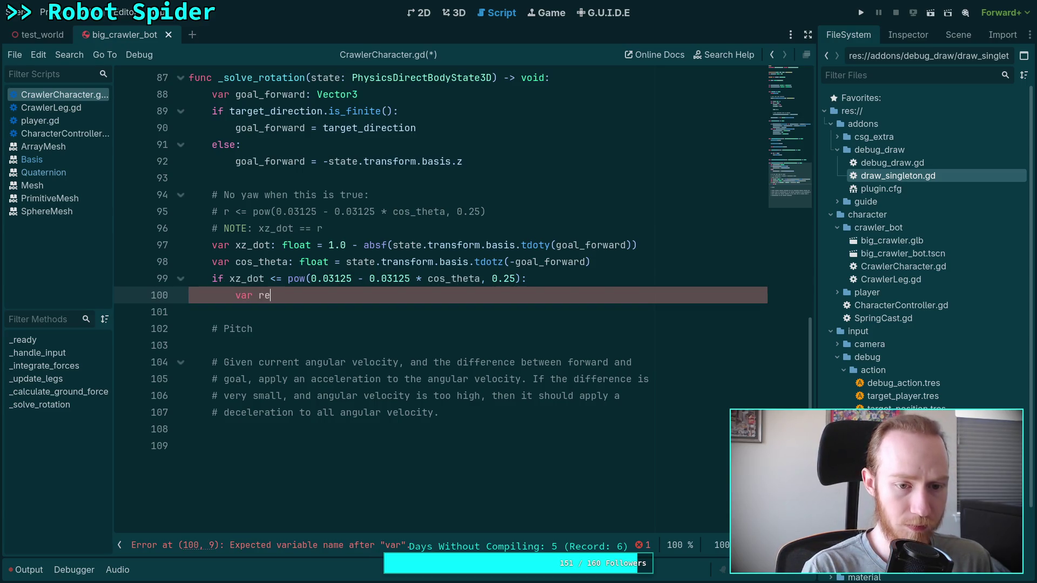
type("float =")
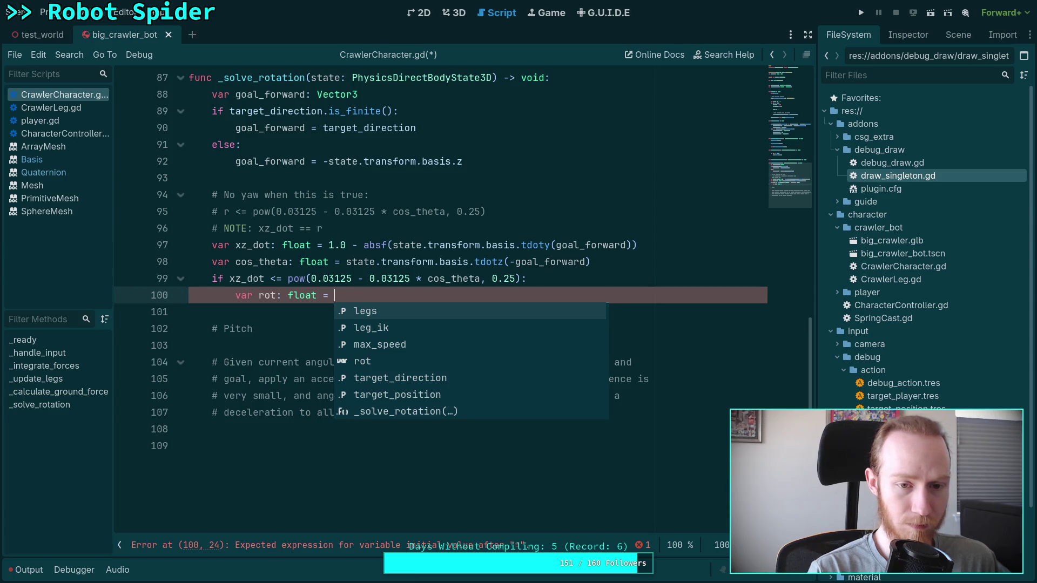
type("g")
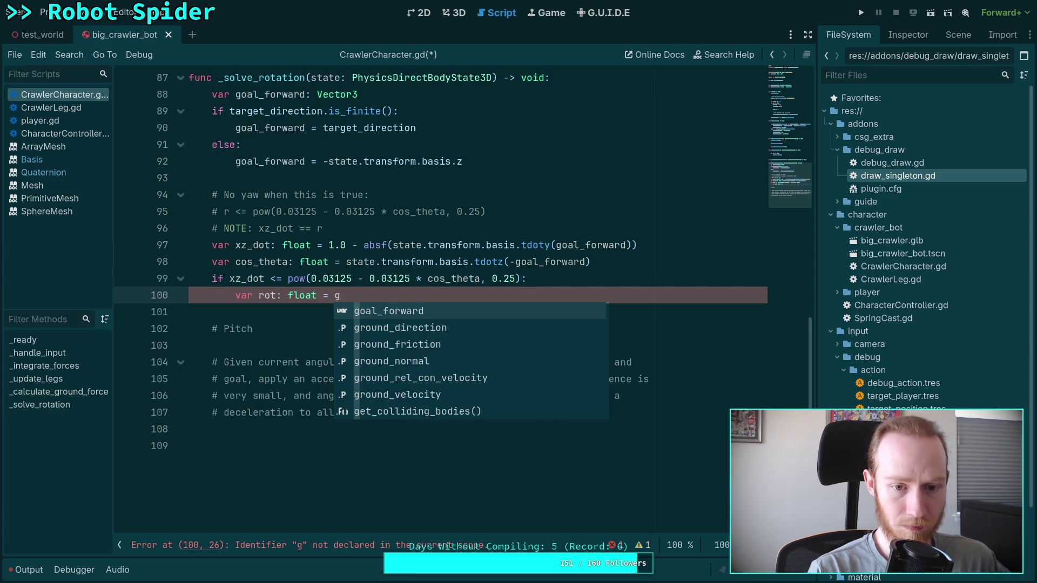
key("Return")
type(".si")
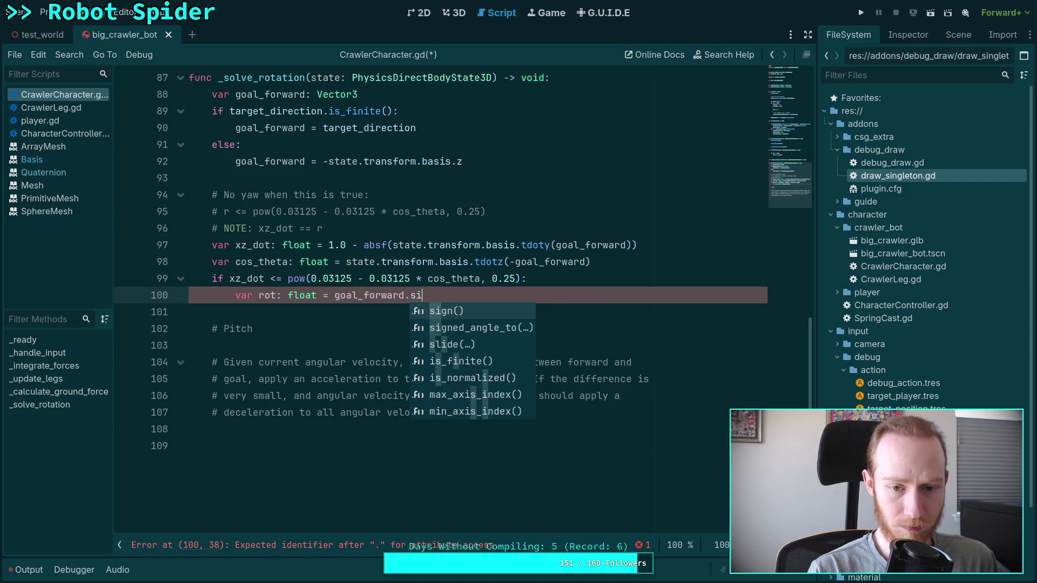
key("Return")
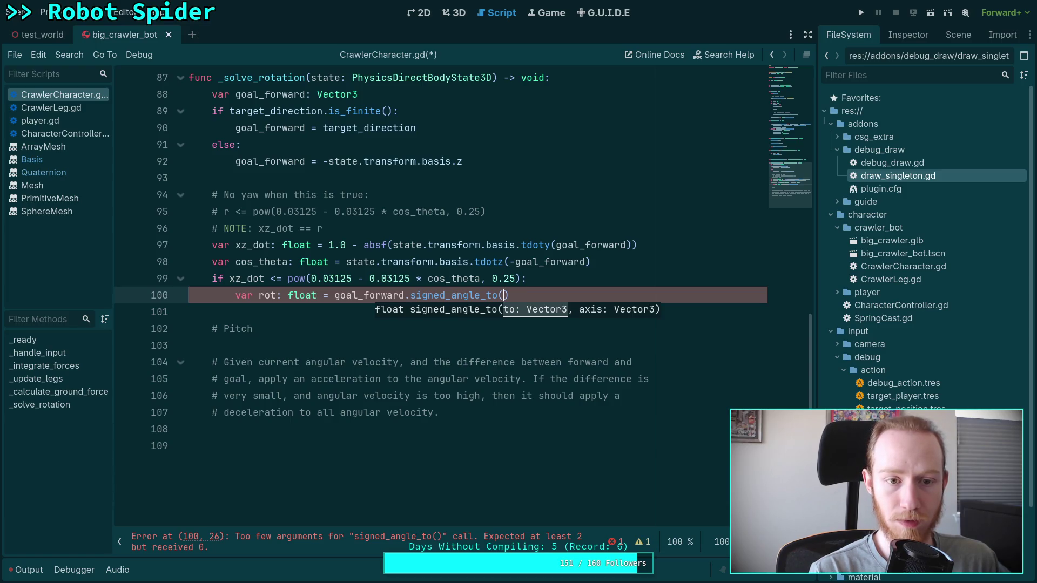
type("-state")
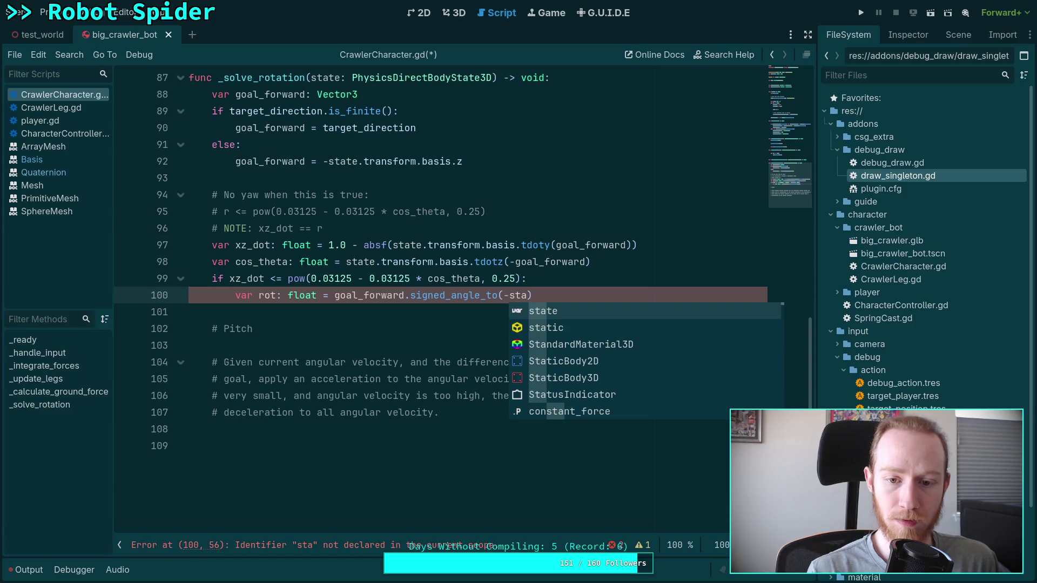
type(".transform.ba")
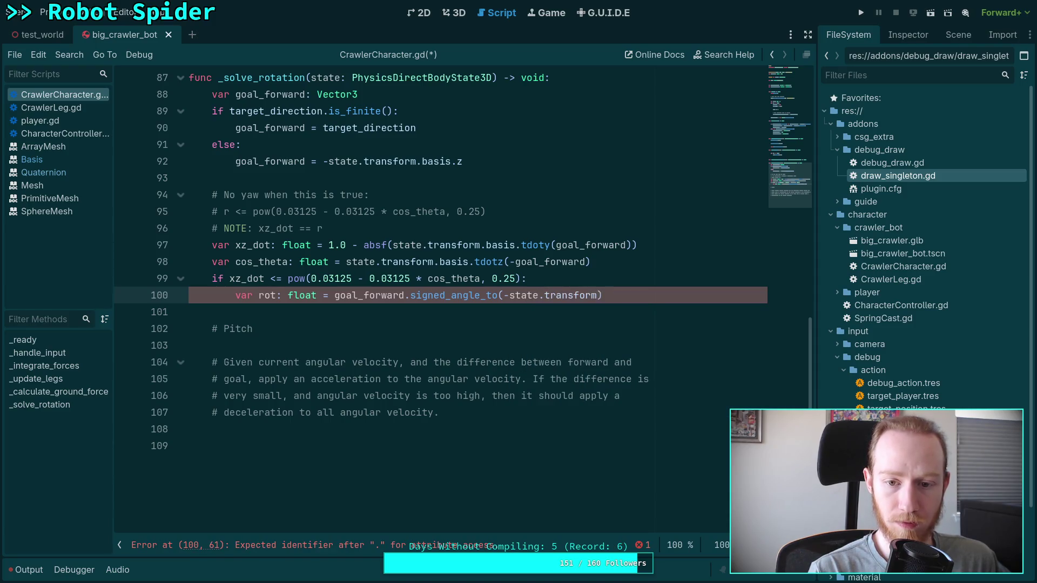
type("sis.z,")
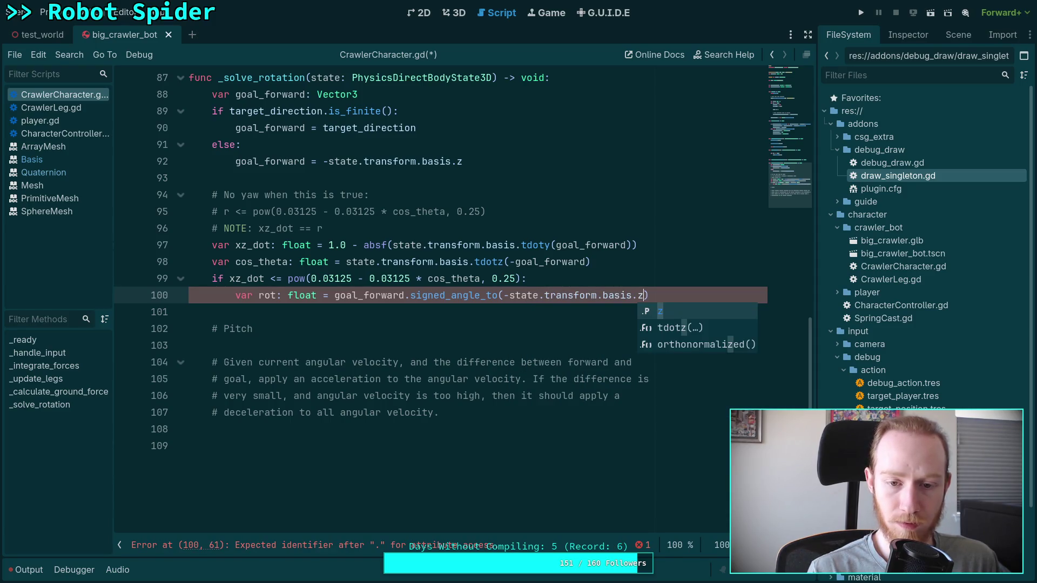
type(" Vector")
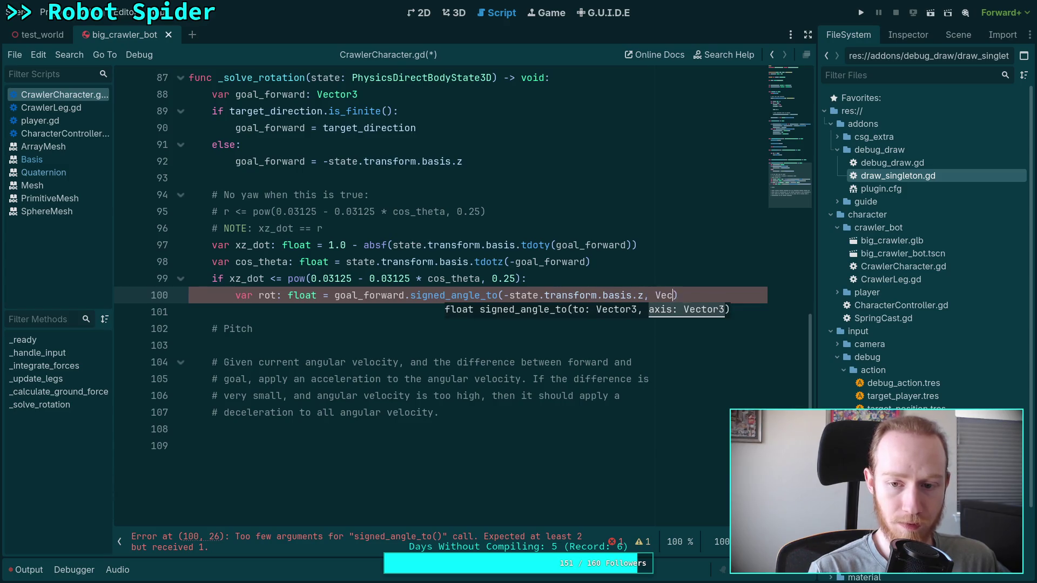
type("3.UP")
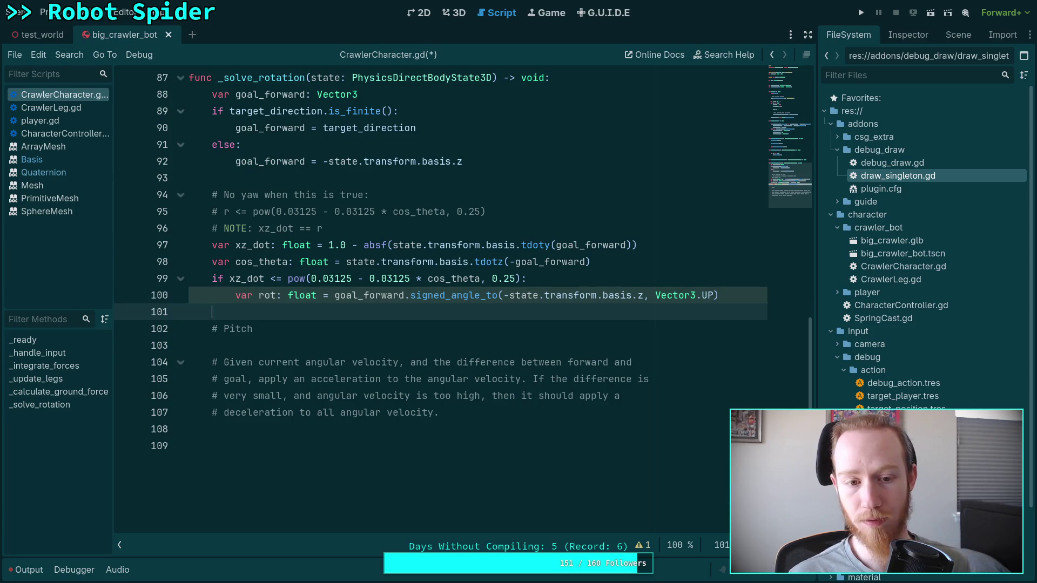
Check the signed_angle_to documentation, then switch to the Desmos graph of the yaw condition
left_click(526, 278)
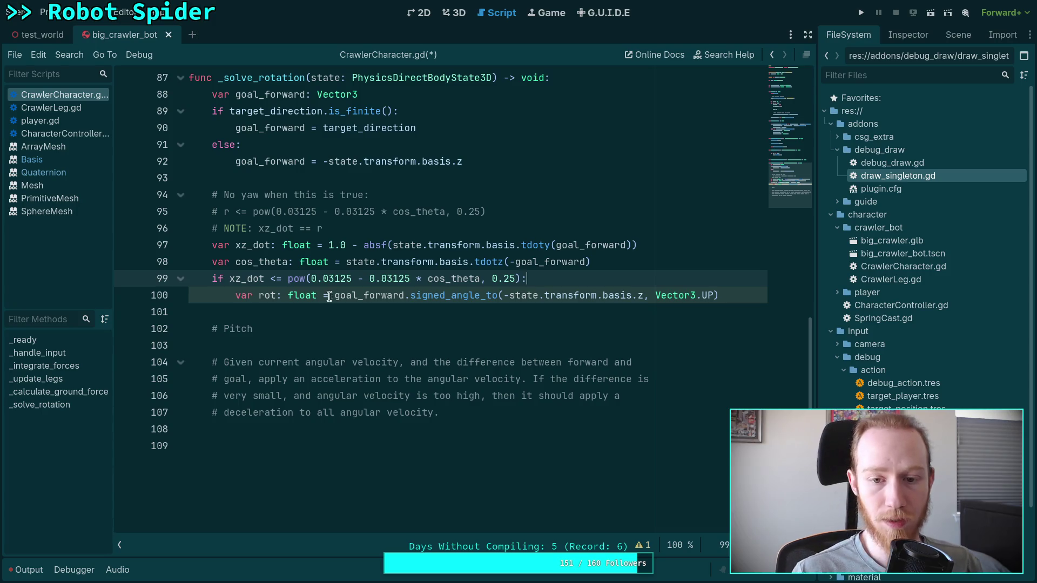
mouse_move(455, 294)
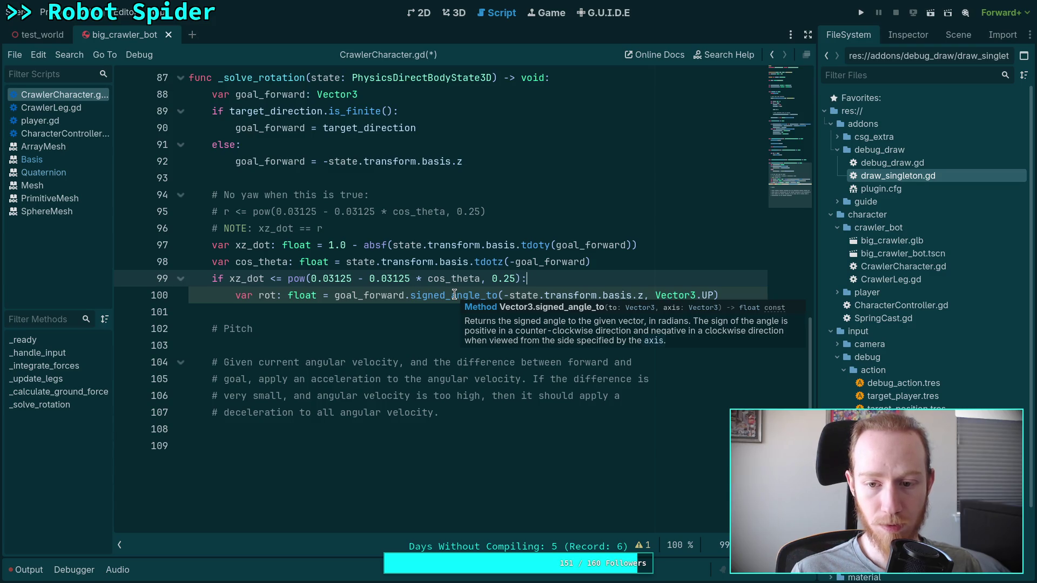
key("super+4")
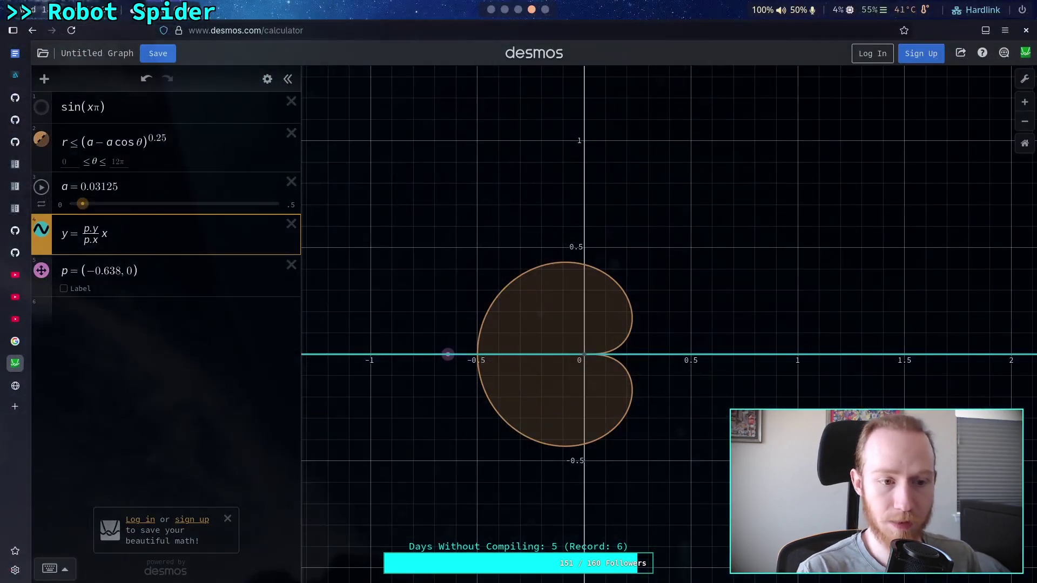
On GitHub, go from basis.cpp up to core/math and open vector3.cpp
left_click(15, 141)
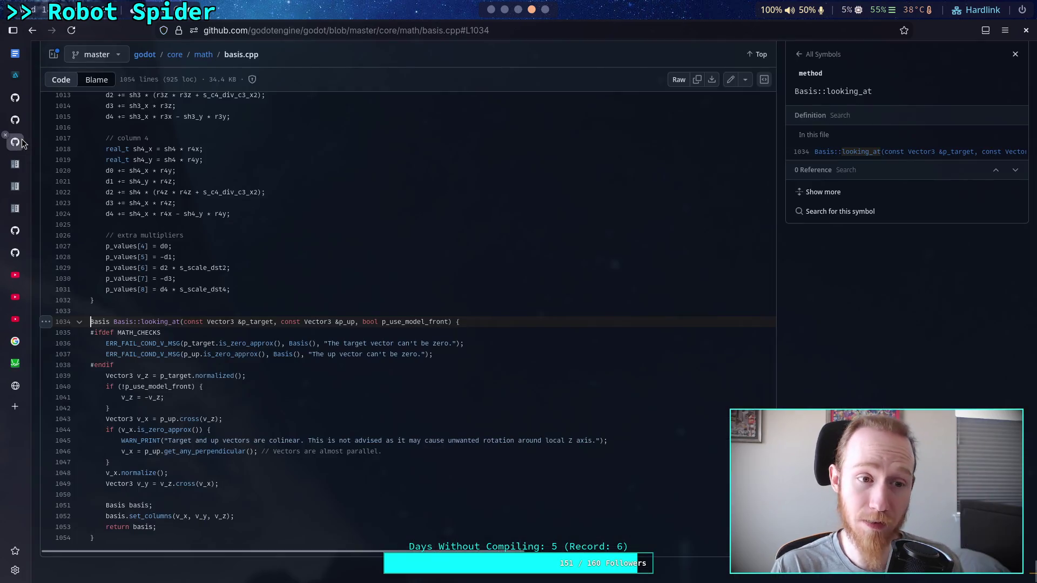
scroll(251, 288, "up", 4)
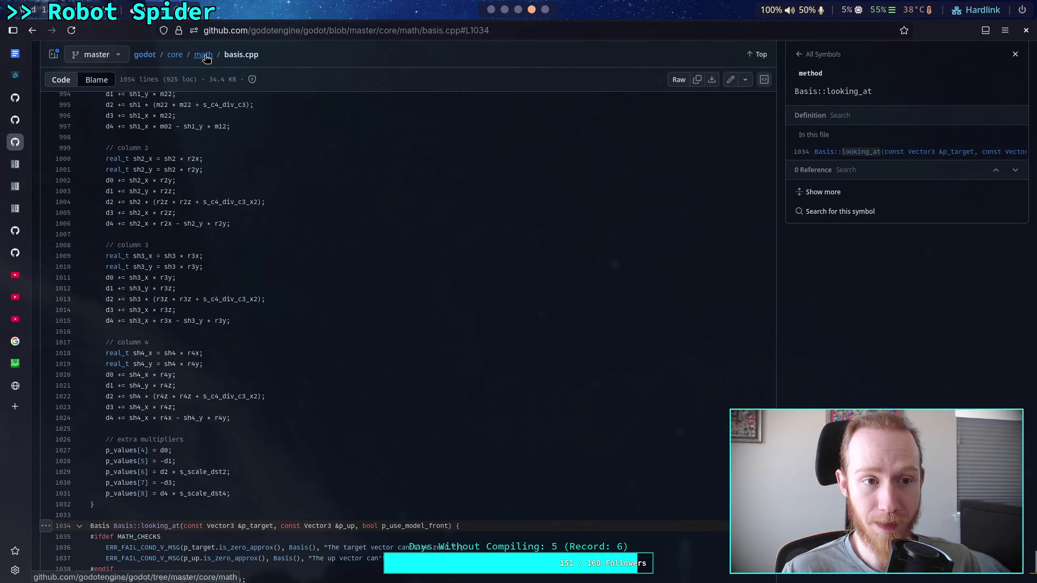
left_click(203, 55)
scroll(157, 352, "down", 20)
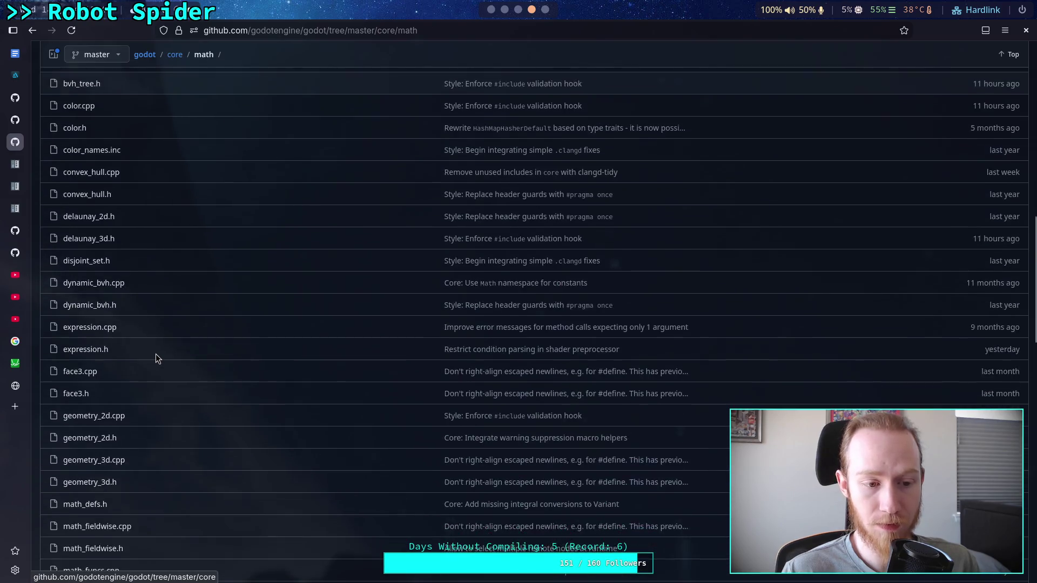
scroll(153, 347, "down", 8)
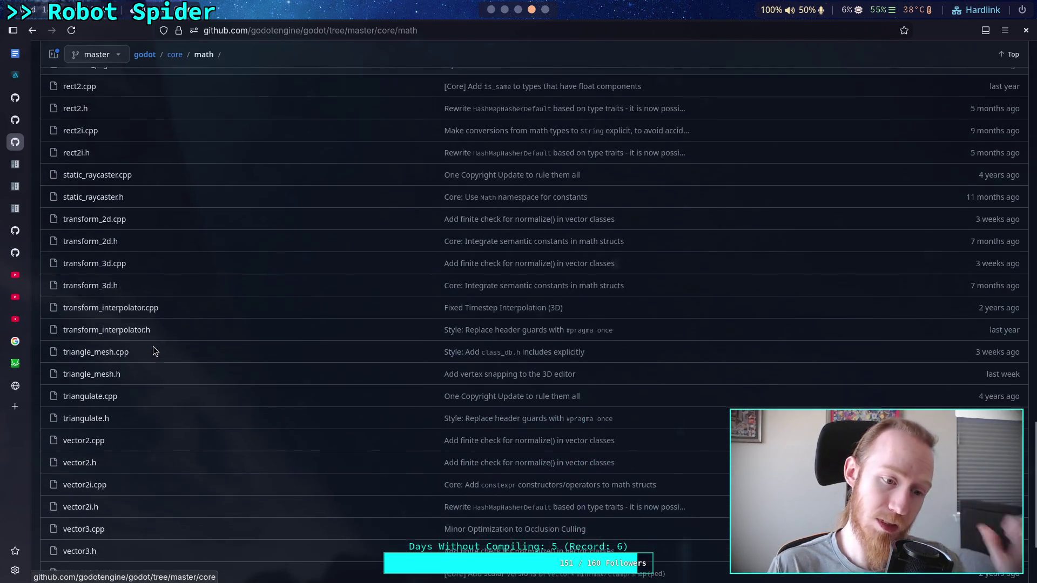
left_click(84, 392)
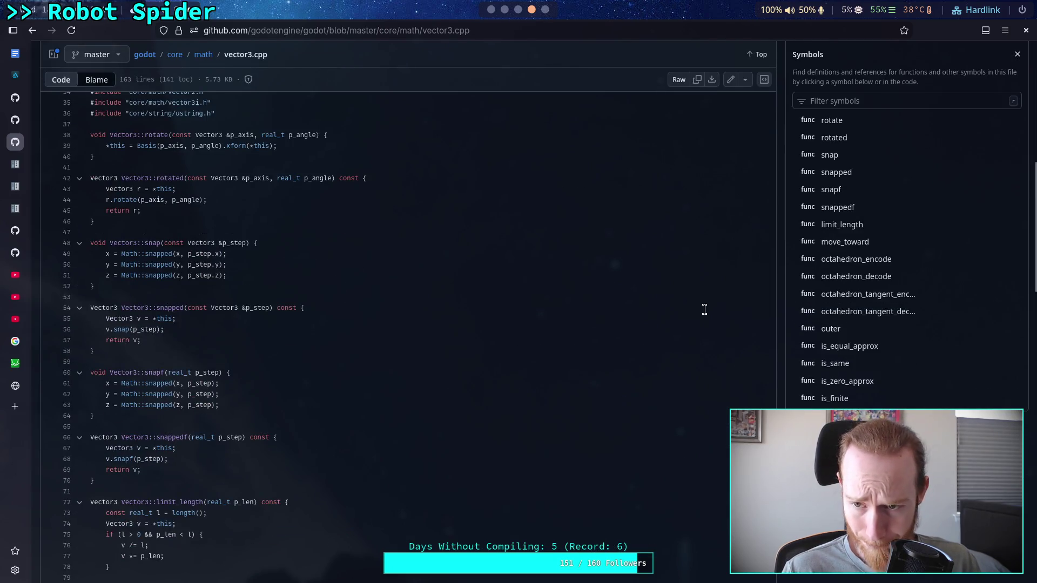
scroll(558, 300, "down", 10)
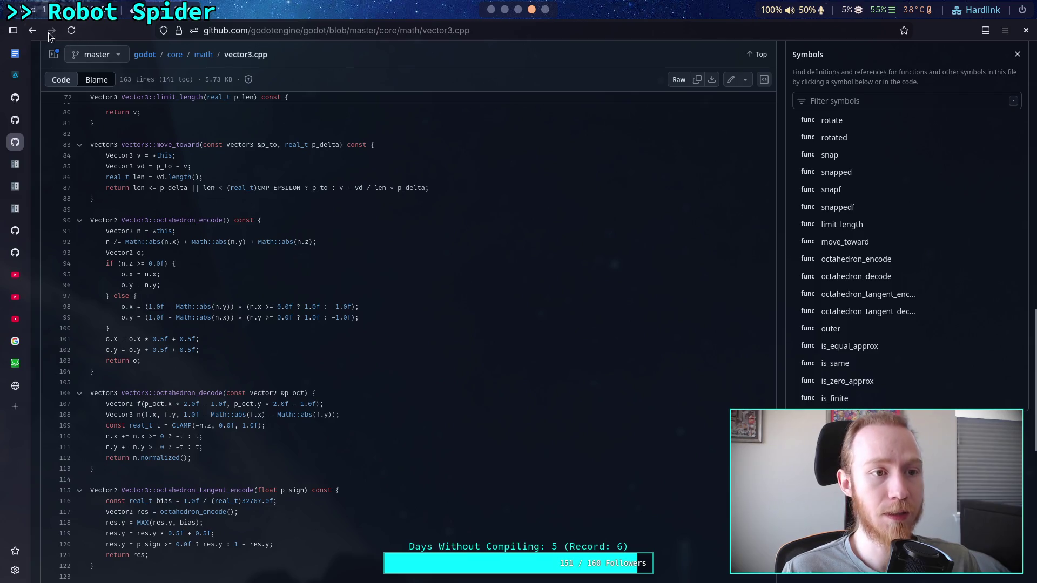
Load vector3.h instead, view the signed_angle_to definition, then return to Godot
double_click(458, 34)
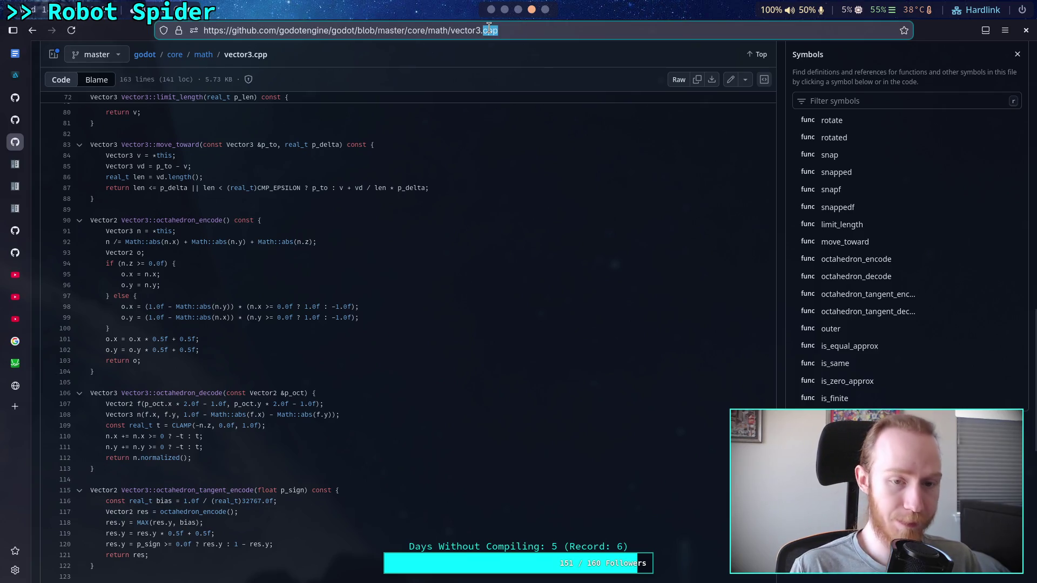
type("h")
key("Return")
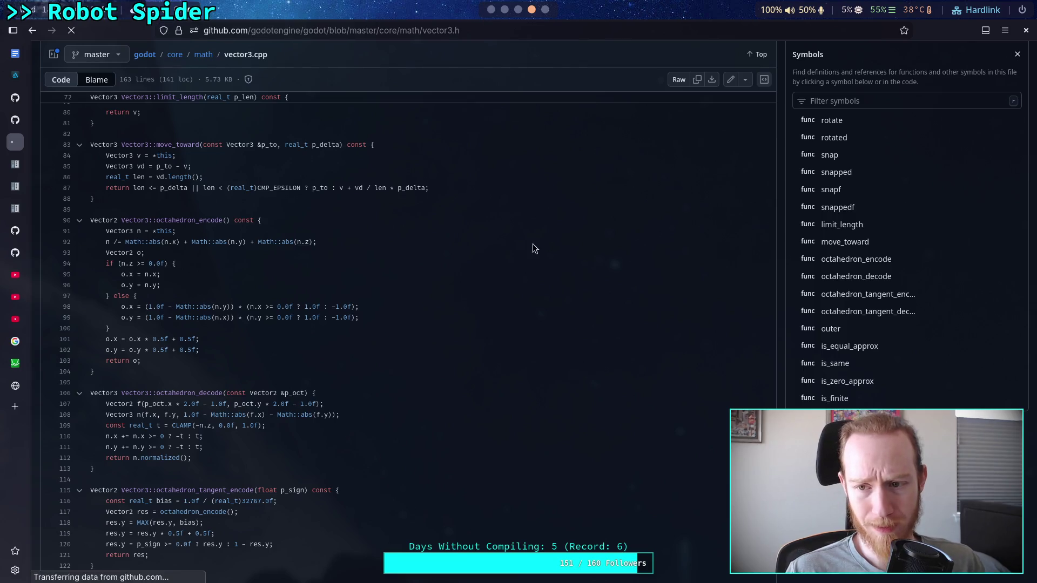
scroll(890, 389, "down", 3)
scroll(750, 381, "down", 3)
scroll(882, 382, "down", 5)
scroll(891, 385, "down", 5)
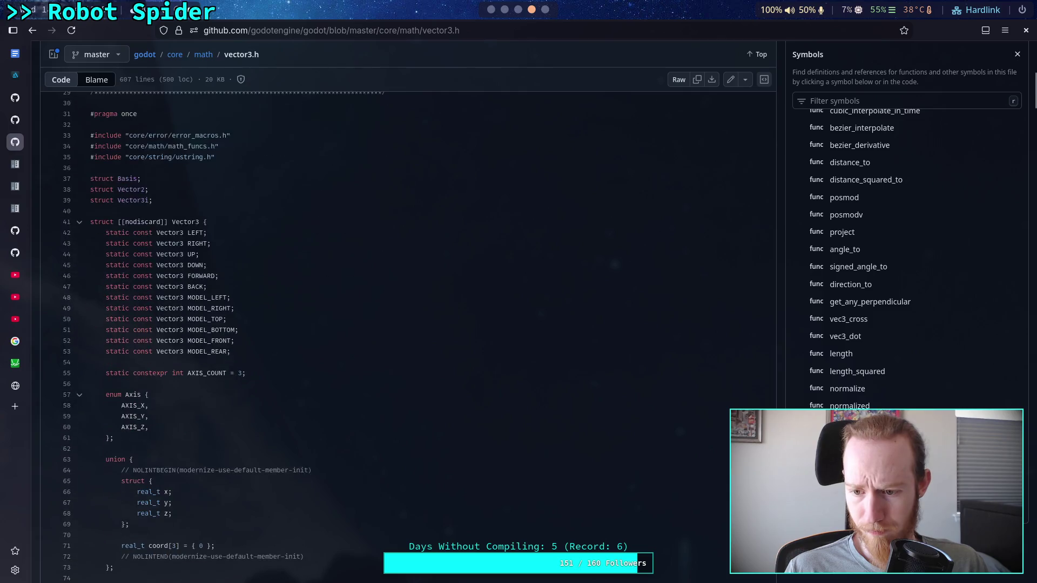
scroll(879, 405, "up", 5)
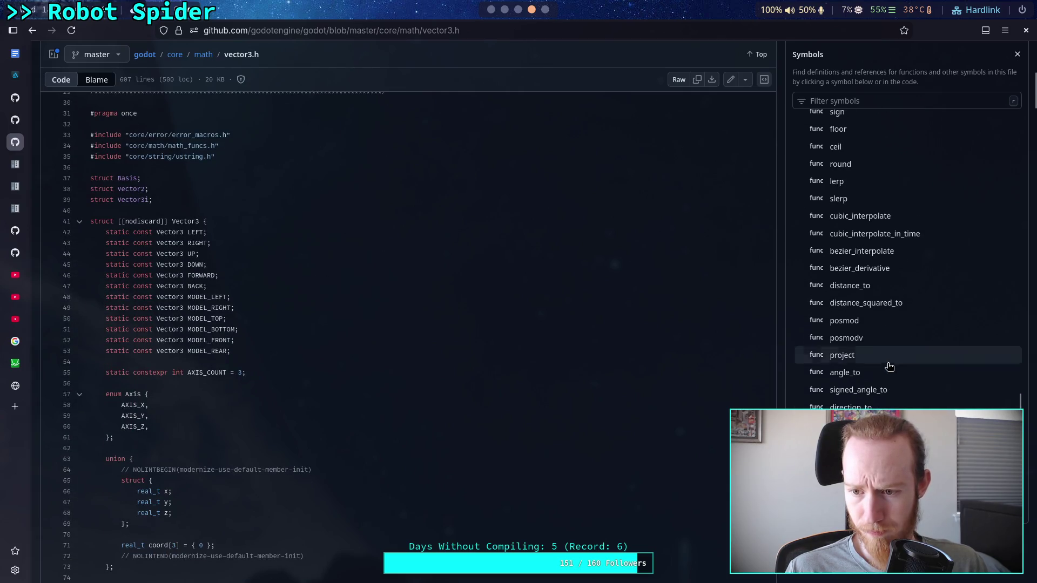
left_click(880, 394)
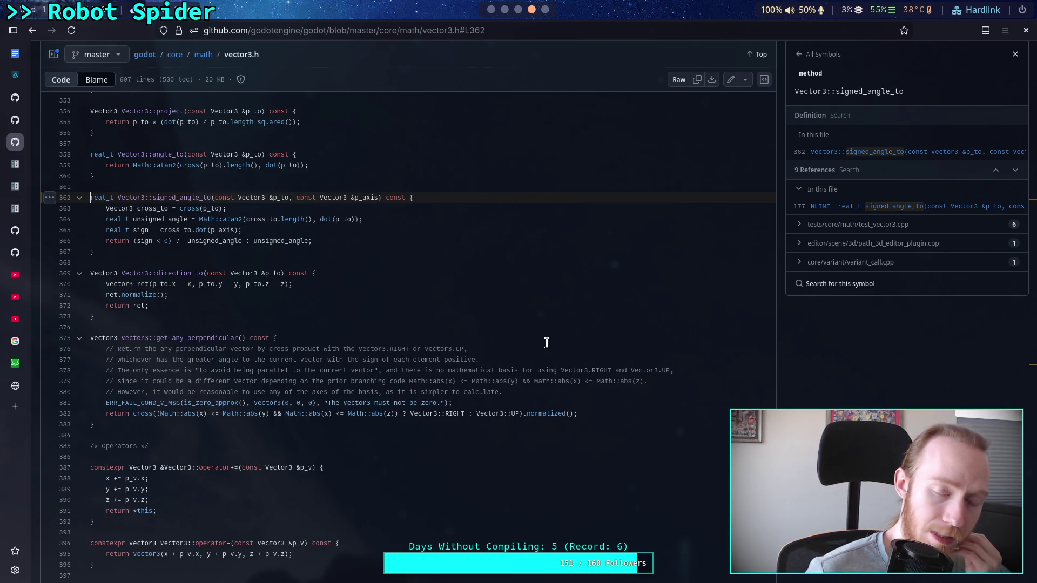
left_click(504, 9)
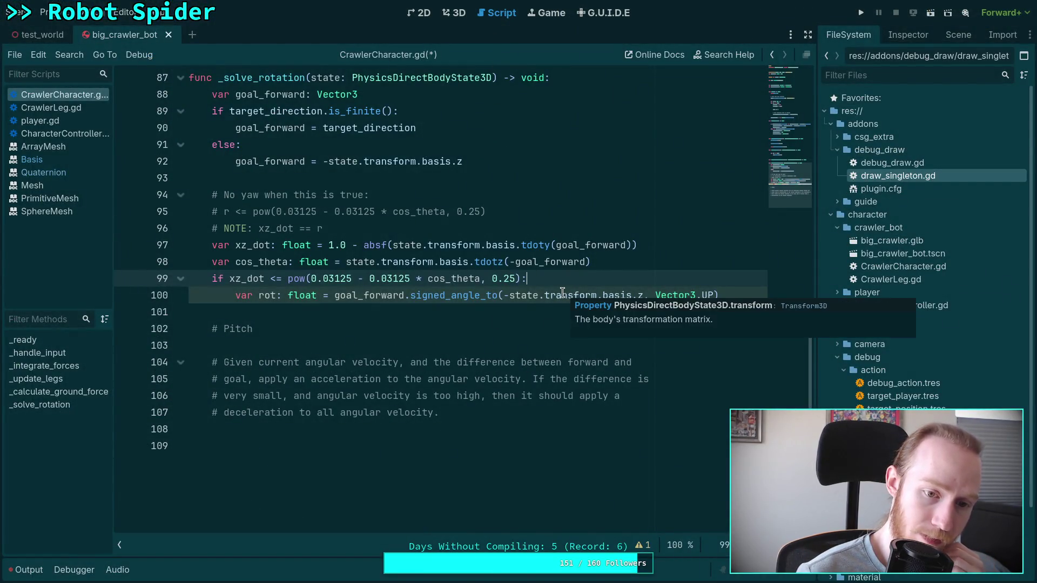
Add goal_forward = goal_forward.rotated(Vector3.UP, rot) inside the if block
left_click(463, 308)
key("Tab")
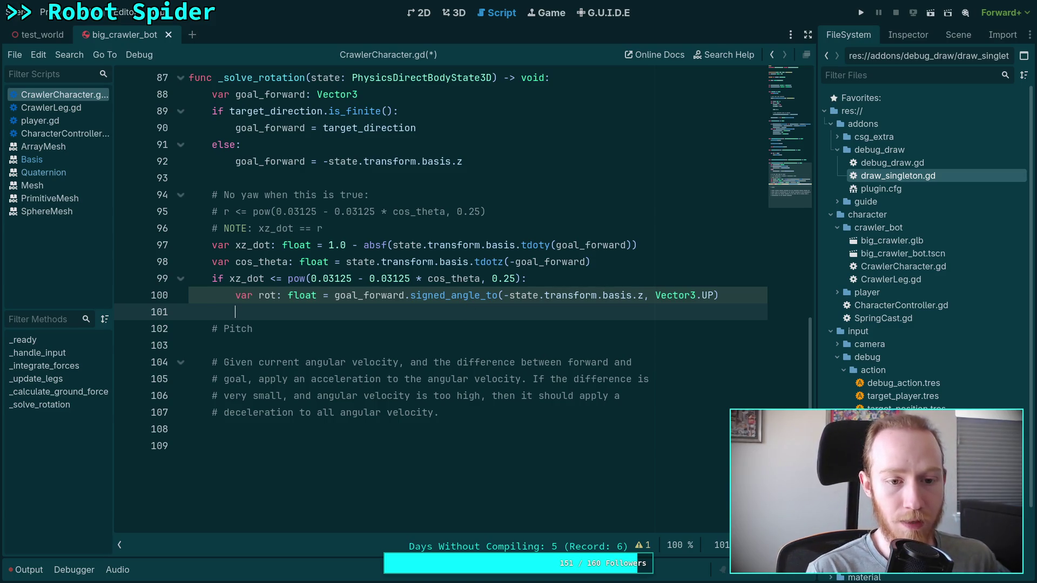
type("g")
key("Return")
type("= g")
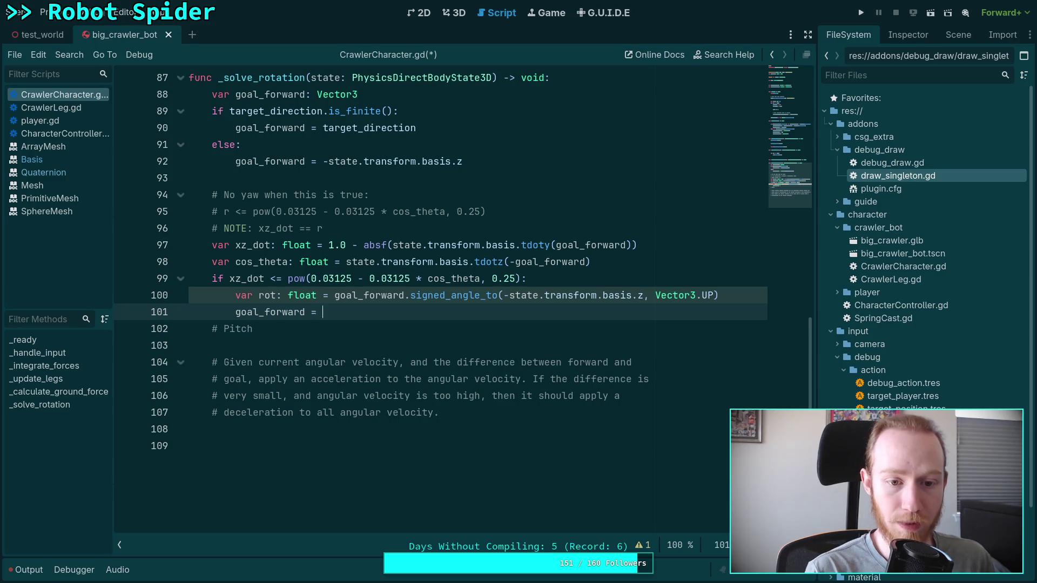
key("Return")
type(".rot")
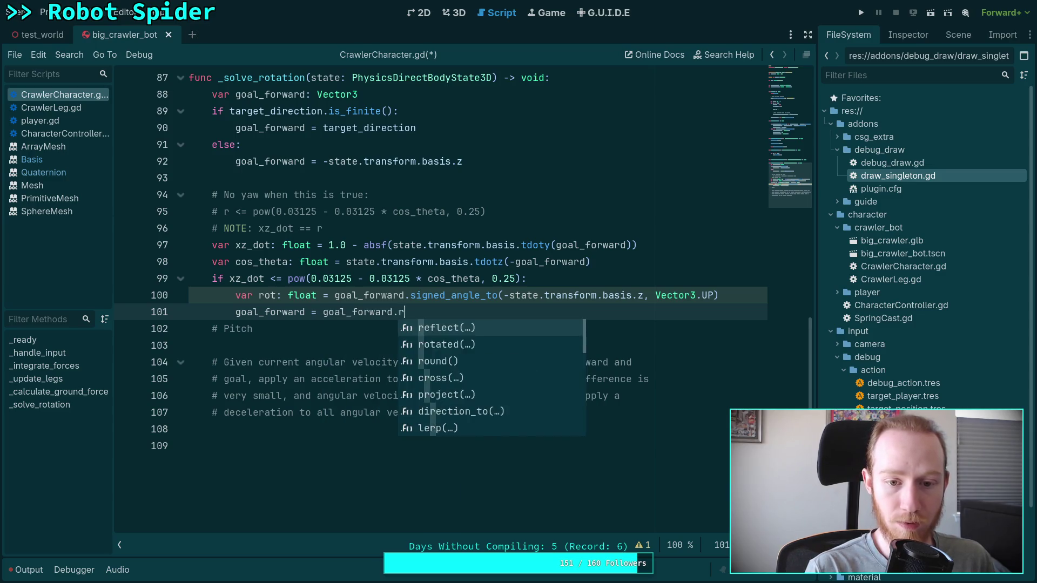
key("Return")
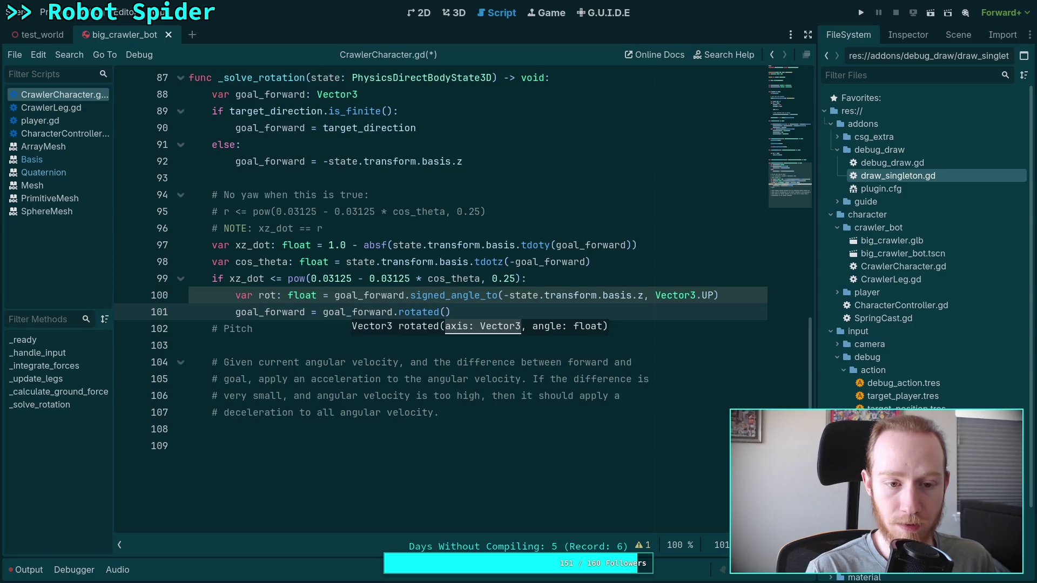
type("Vector3.UP,")
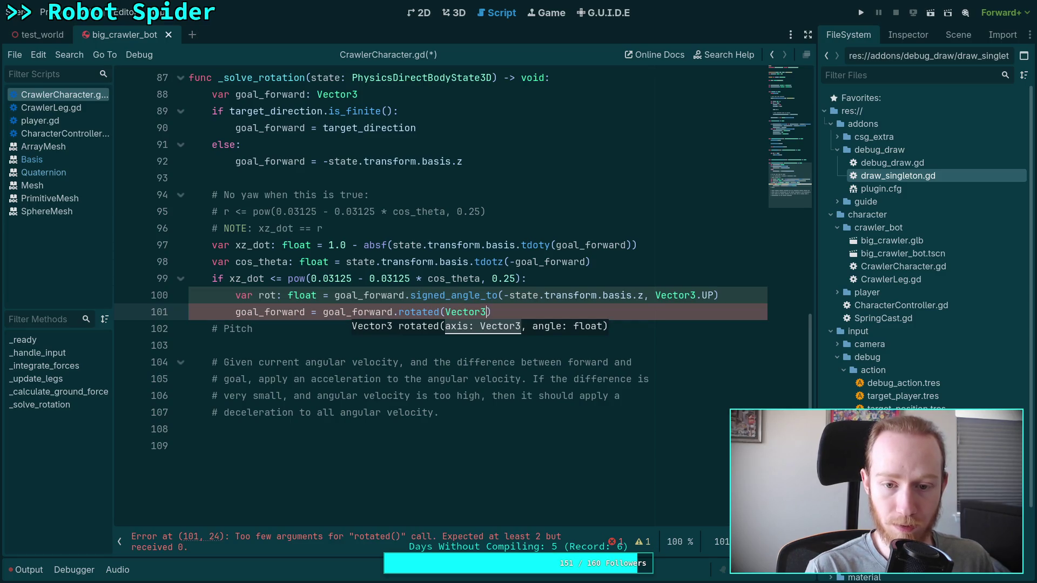
type(" rot")
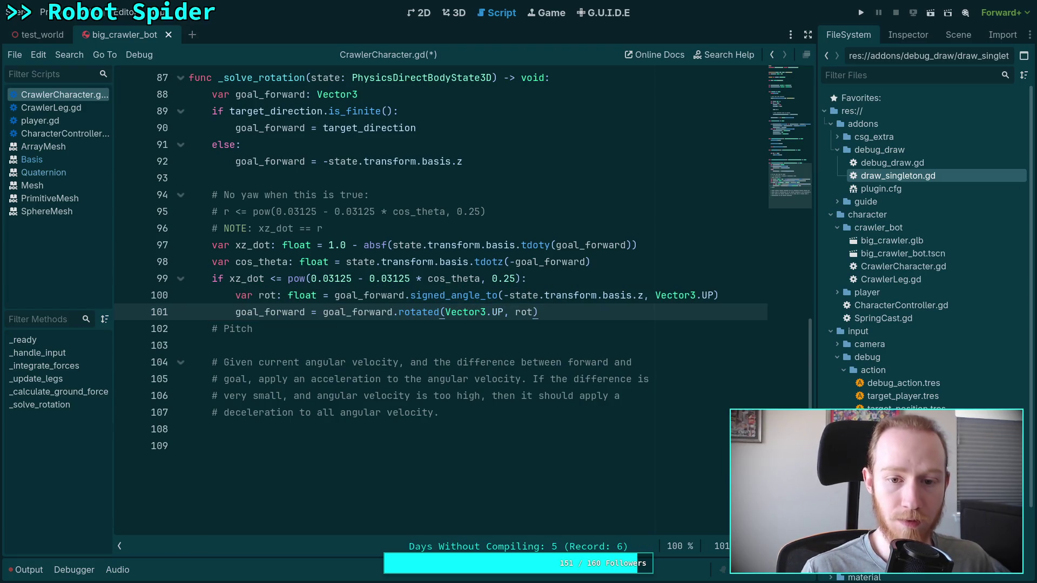
Insert a '# Clear any yaw rotation' comment above the if and a blank line before '# Pitch'
left_click(616, 262)
key("Return")
key("Return")
type("# Clear any ")
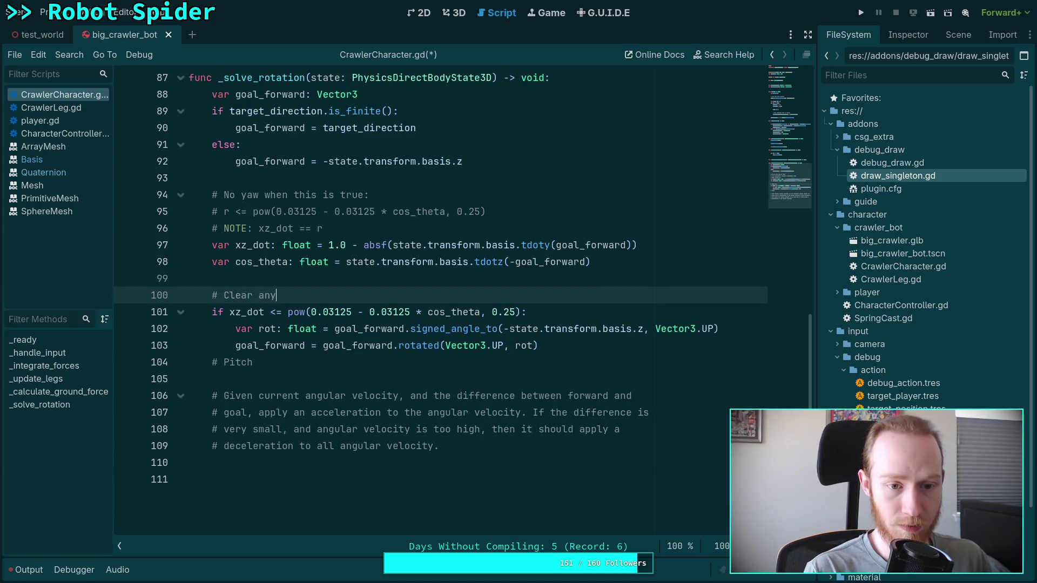
type("yam")
key("BackSpace")
type("w rotation")
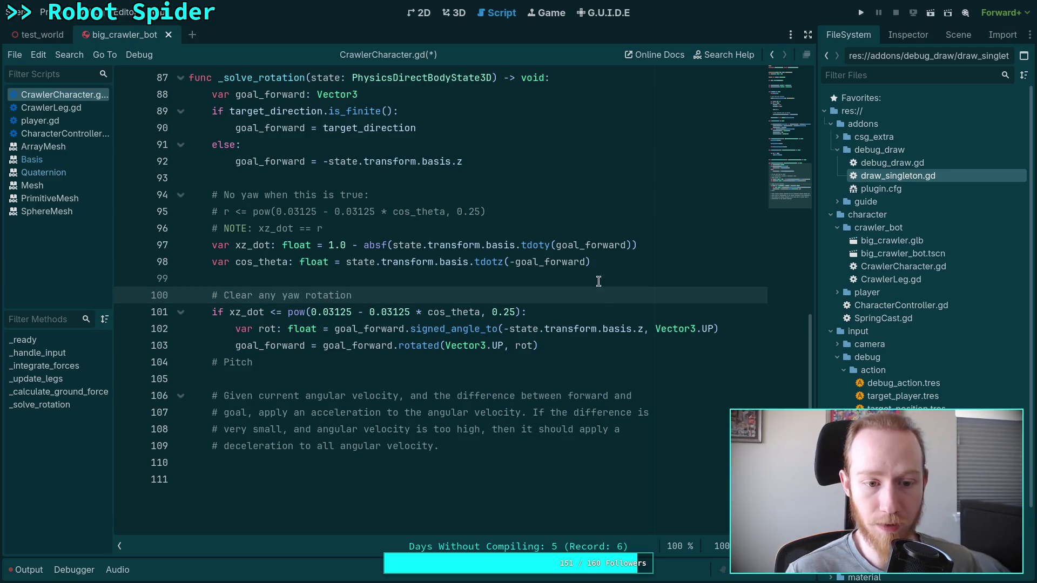
left_click(594, 342)
key("Return")
left_click(389, 391)
left_click(338, 360)
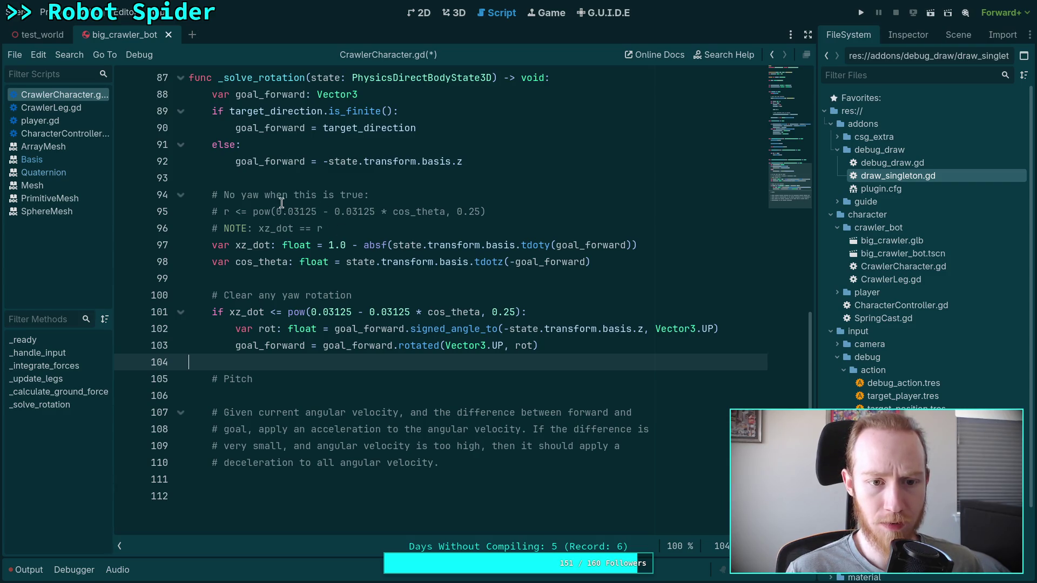
Delete the '# Clear any yaw rotation' line and rename the '# Pitch' comment to '# Limit pitch'
left_click_drag(264, 195, 270, 211)
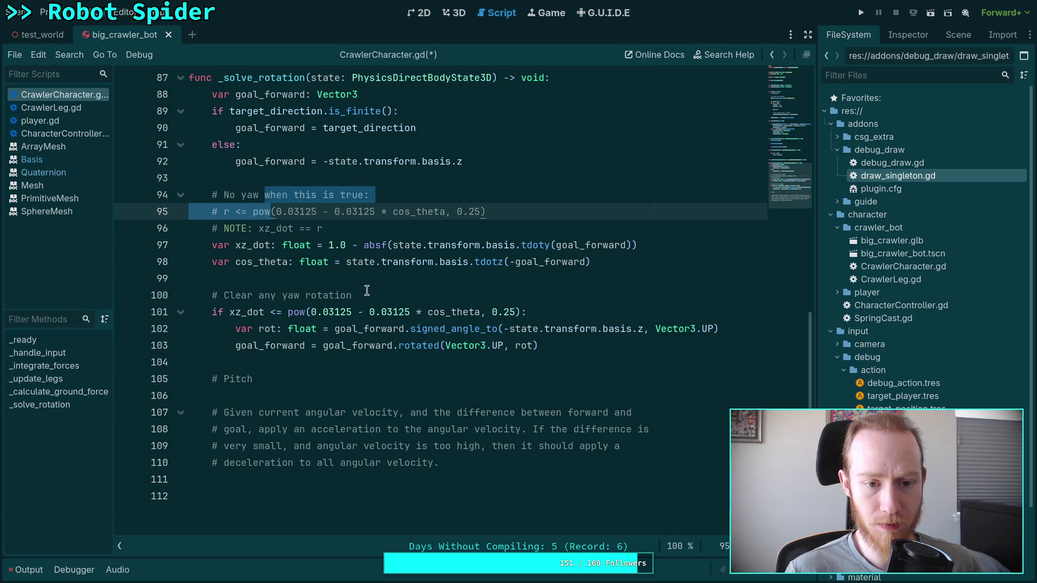
left_click_drag(352, 295, 369, 278)
key("BackSpace")
key("BackSpace")
left_click_drag(277, 344, 222, 344)
type("Limit pit")
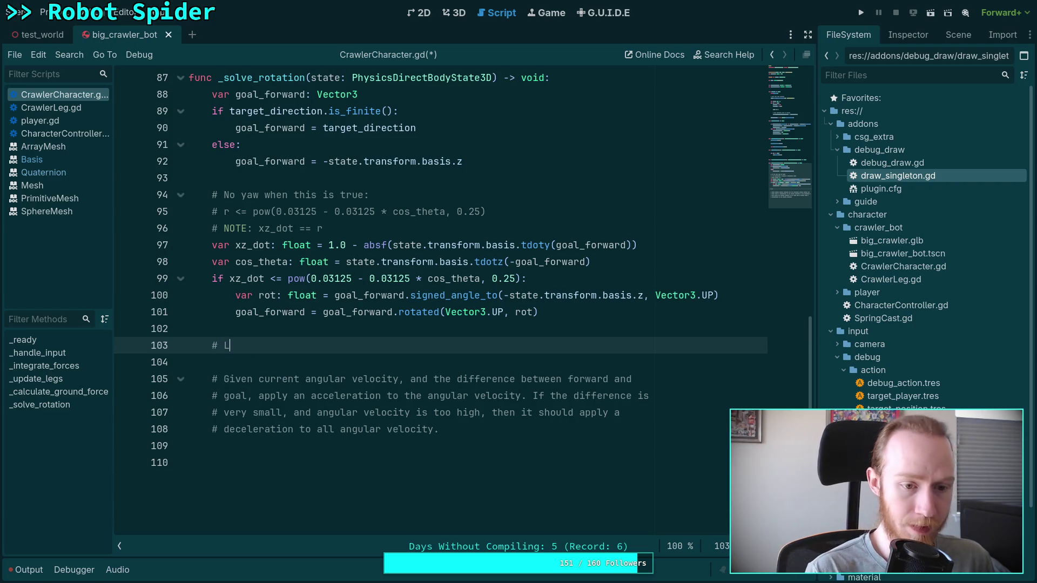
type("ch")
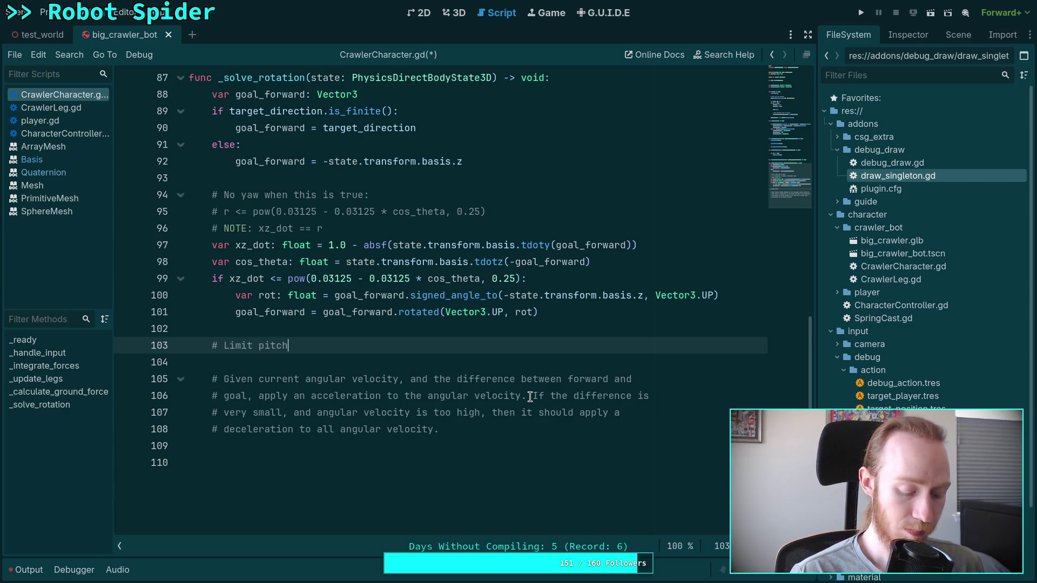
Add an empty line below '# Limit pitch', then go back to the GitHub vector3.h page
key("Return")
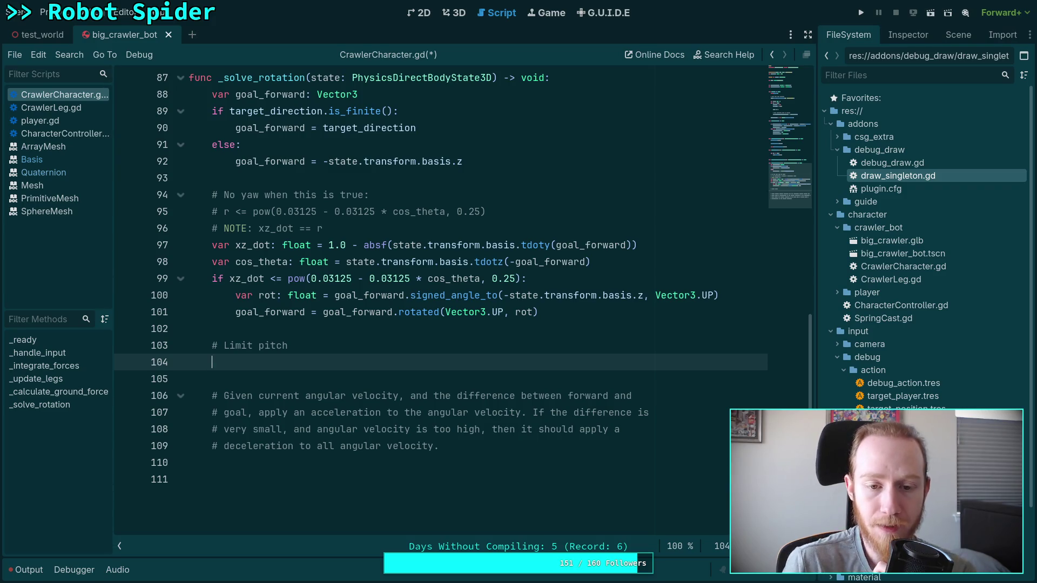
mouse_move(441, 297)
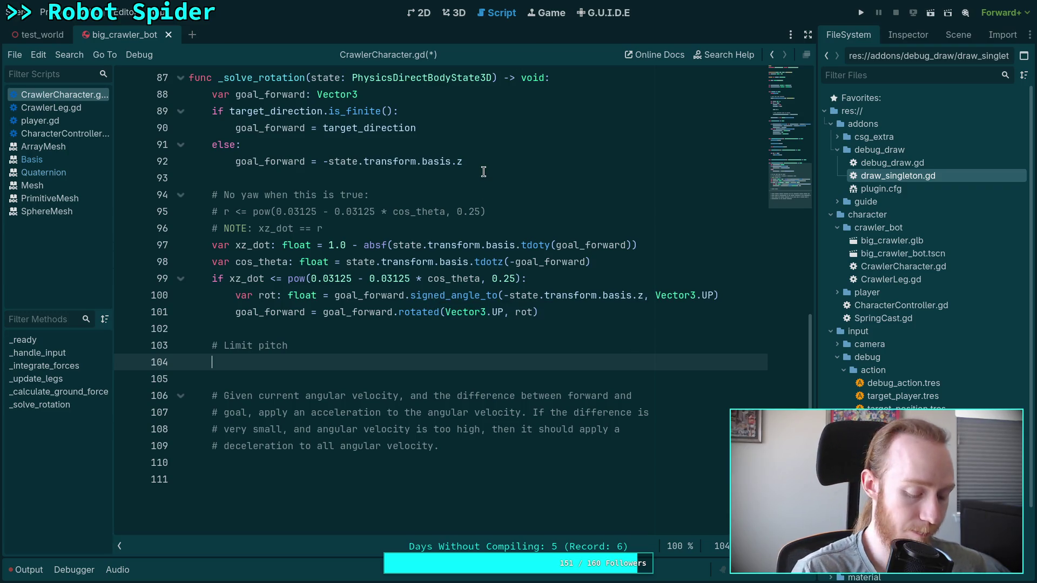
key("super+4")
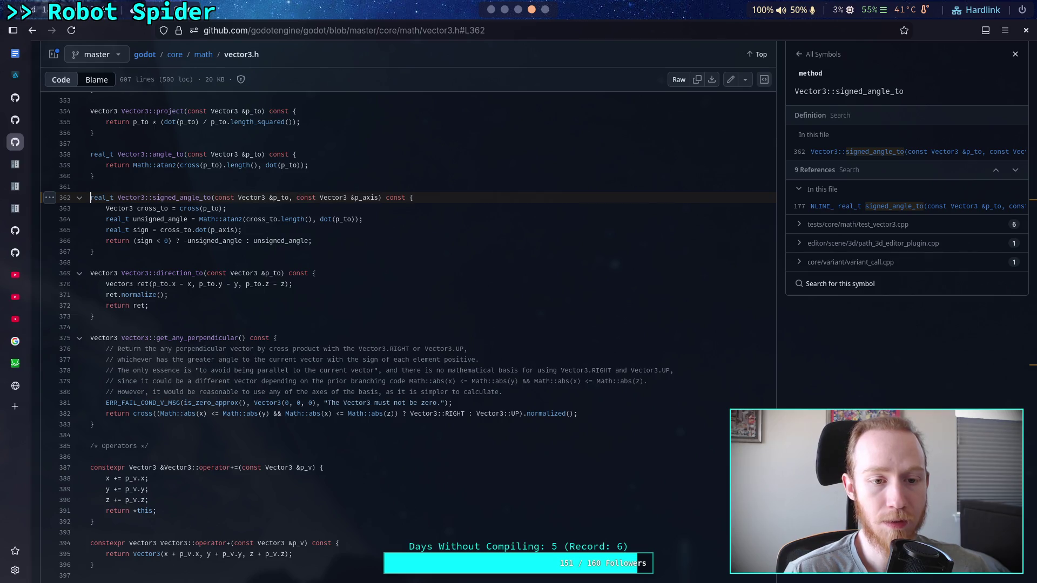
Return to CrawlerCharacter.gd, review goal_forward's uses, and place the caret under '# Limit pitch'
key("alt+Tab")
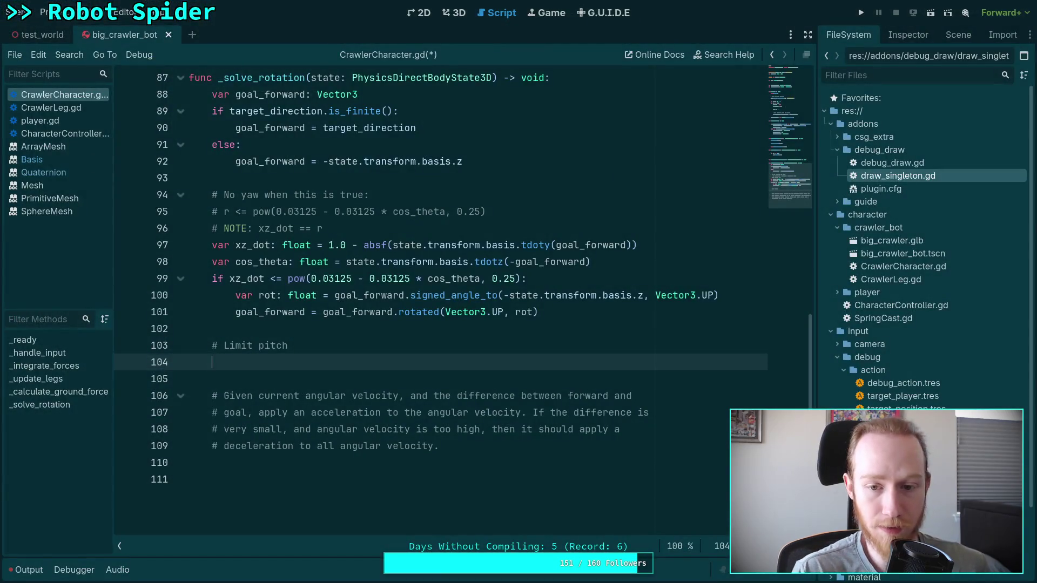
left_click_drag(651, 295, 476, 296)
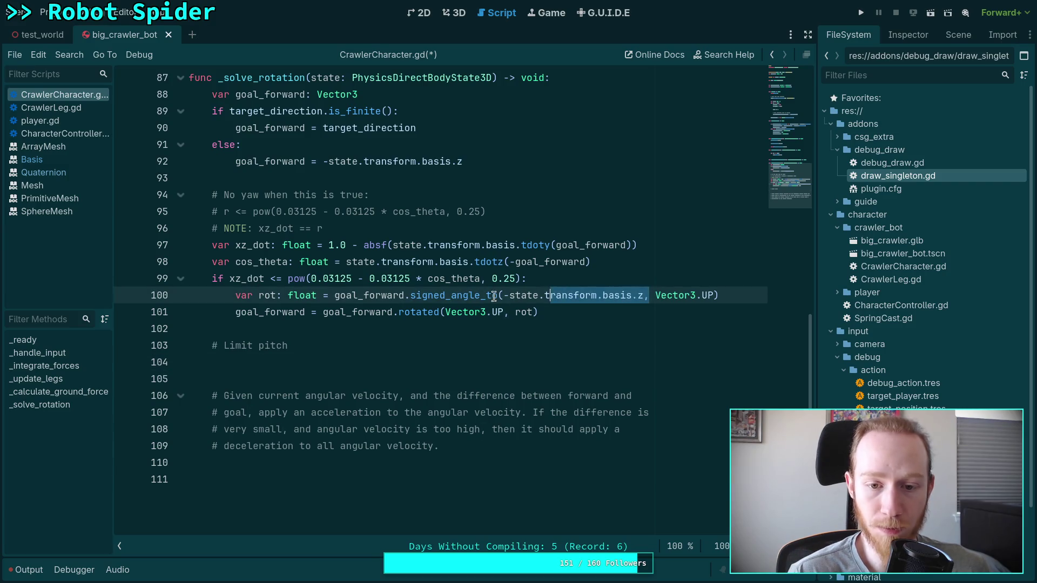
left_click(476, 297)
double_click(364, 297)
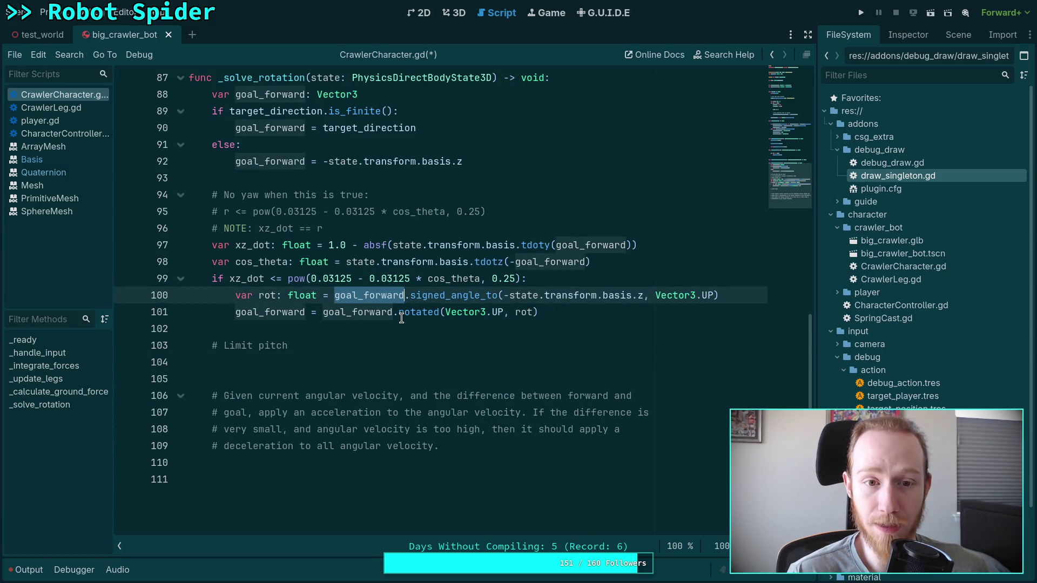
left_click(356, 347)
left_click(353, 358)
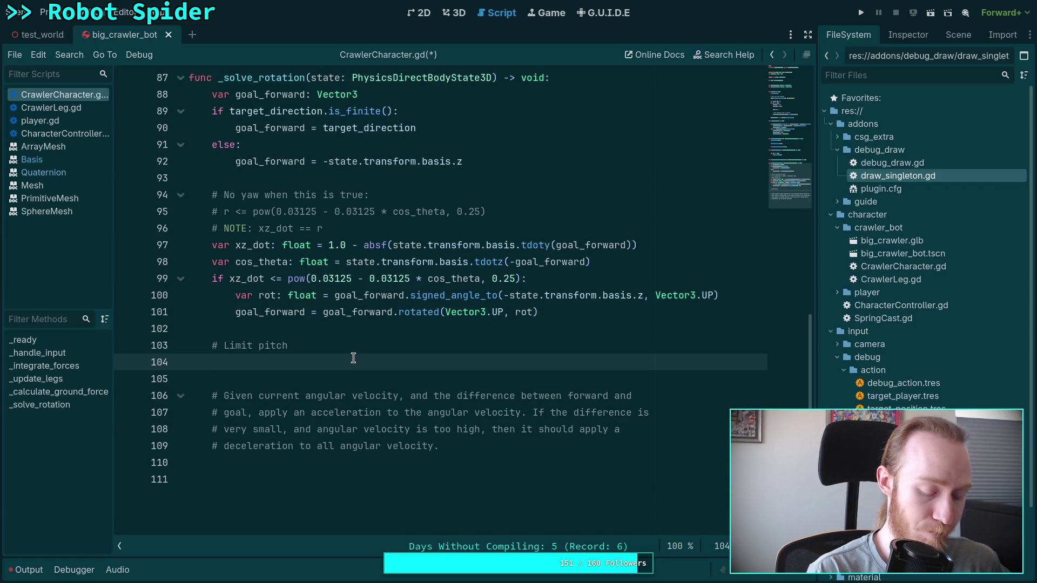
scroll(353, 358, "up", 1)
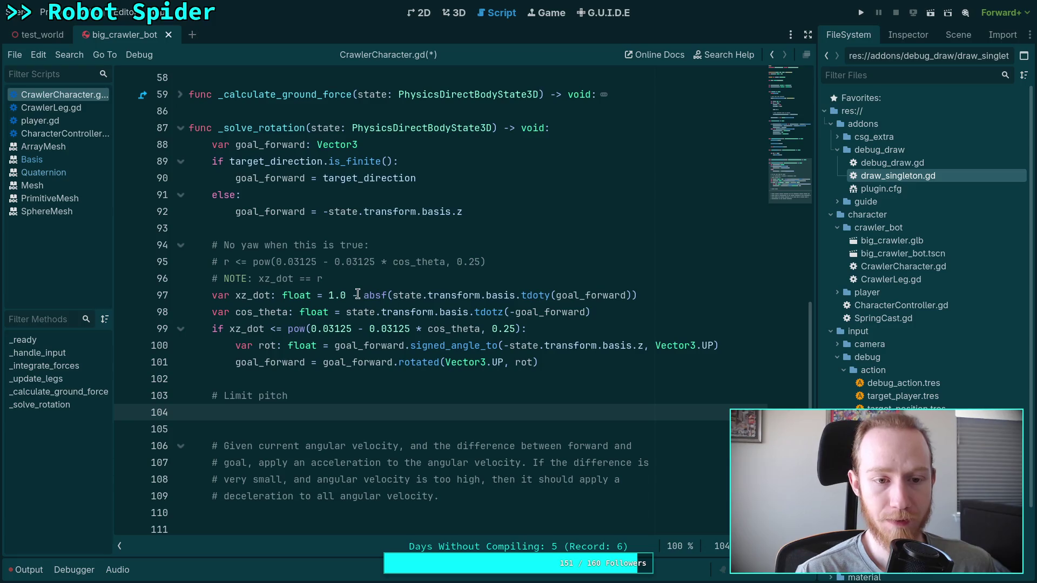
mouse_move(362, 292)
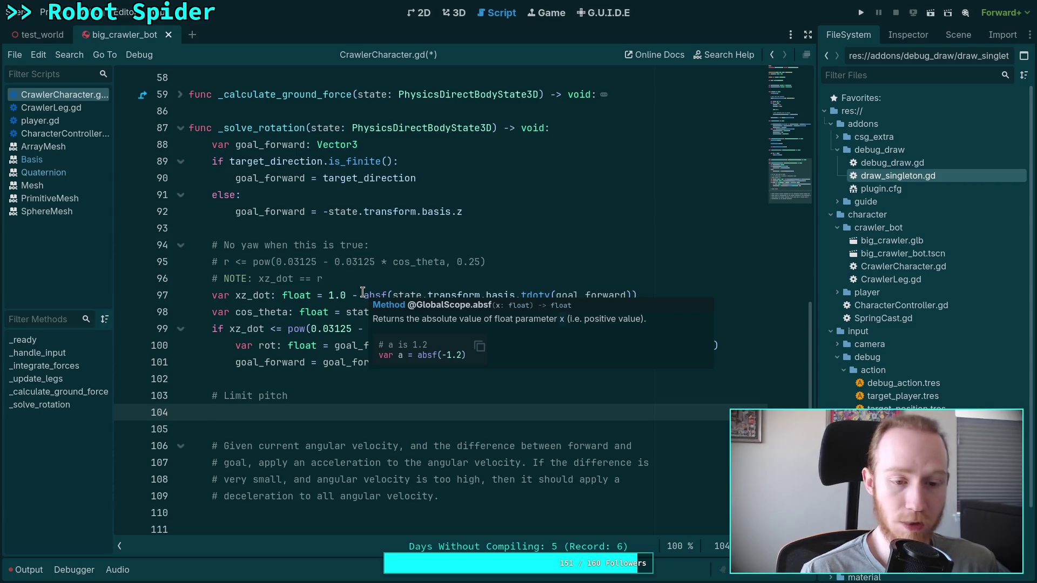
scroll(508, 348, "up", 15)
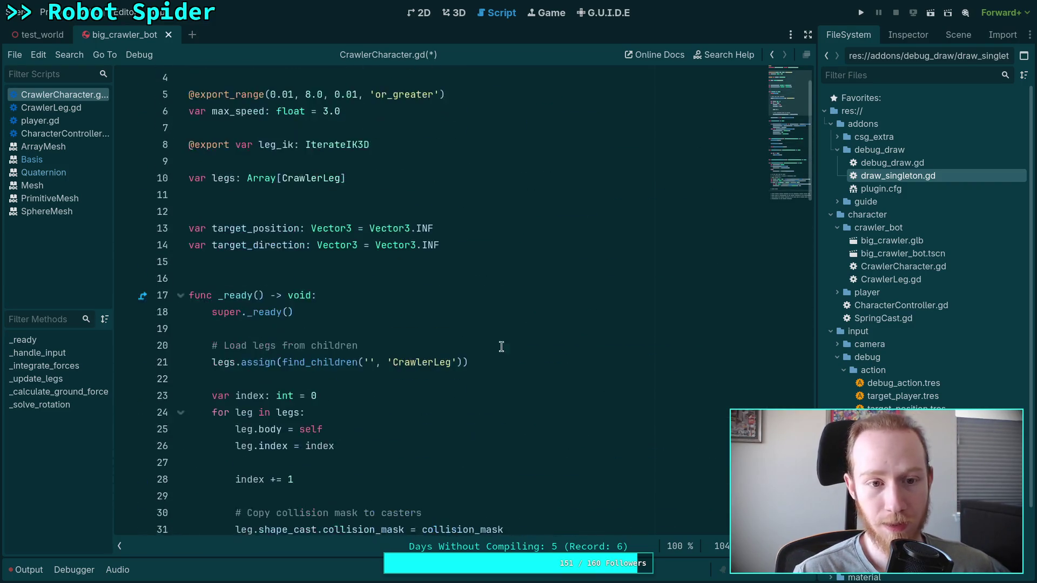
scroll(508, 348, "up", 1)
left_click(474, 165)
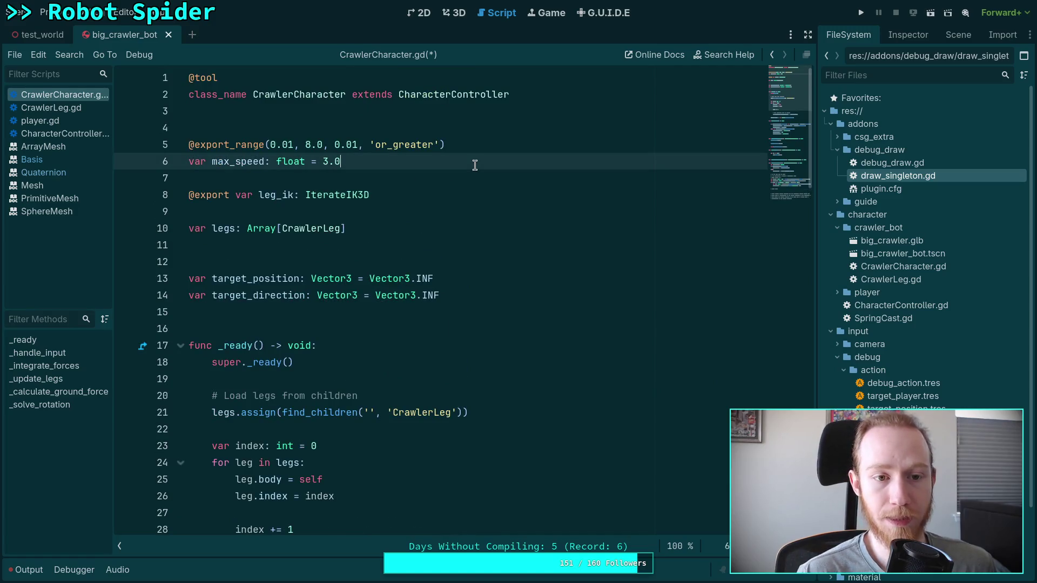
key("Return")
key("Return")
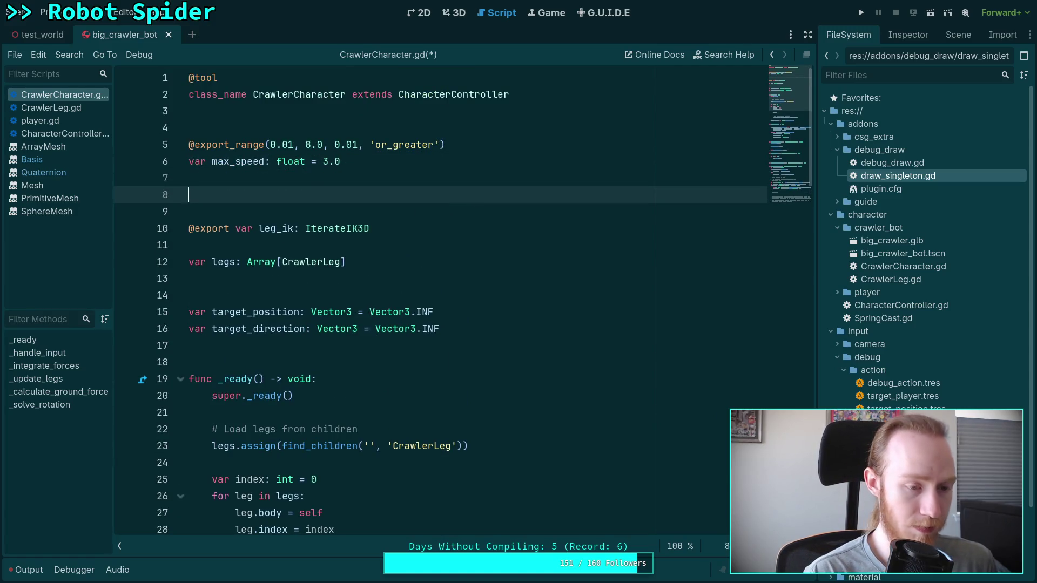
type("@export_")
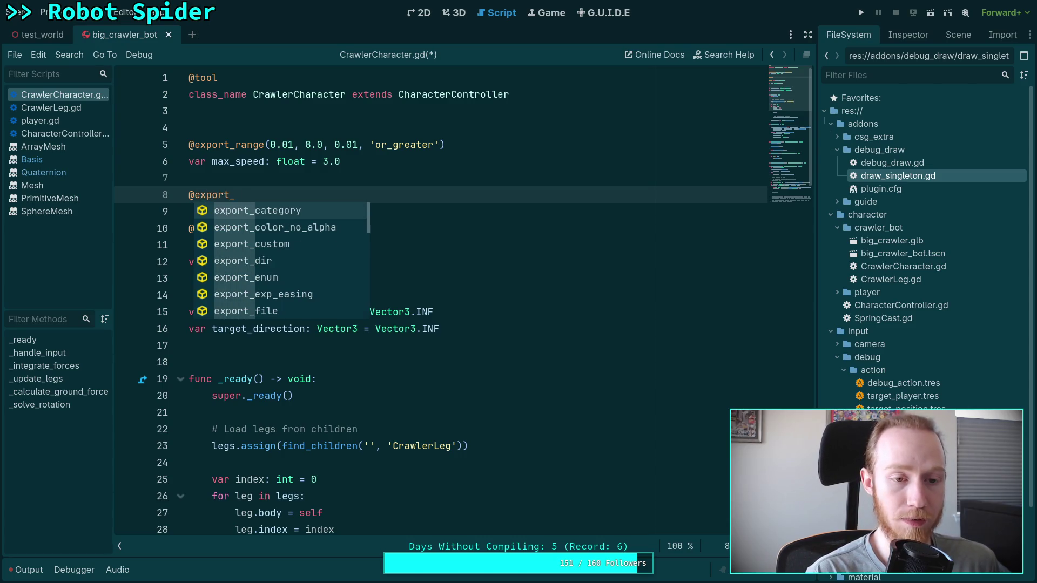
type("range(")
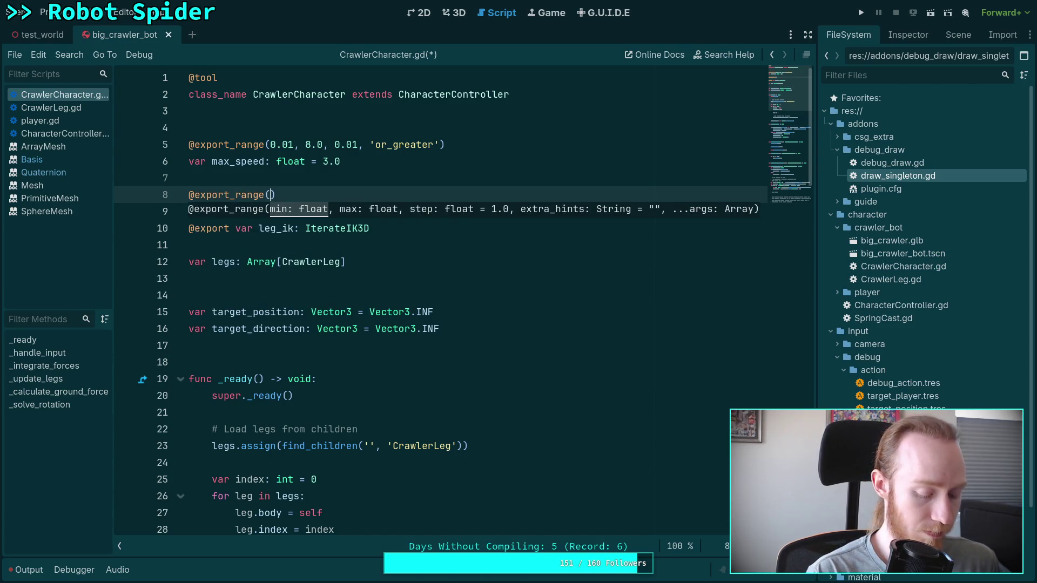
type(", ")
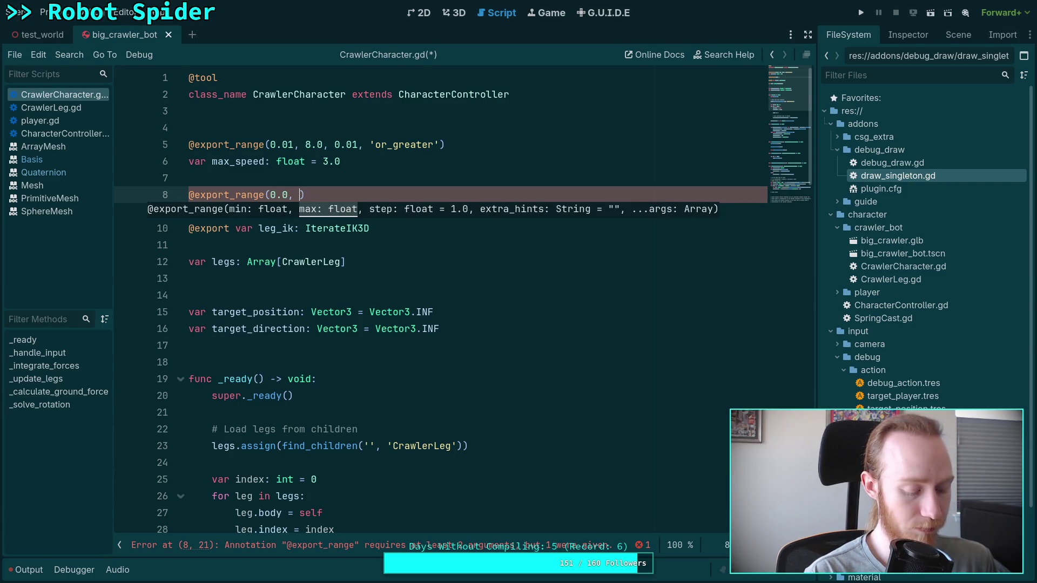
type("30.0, 0.")
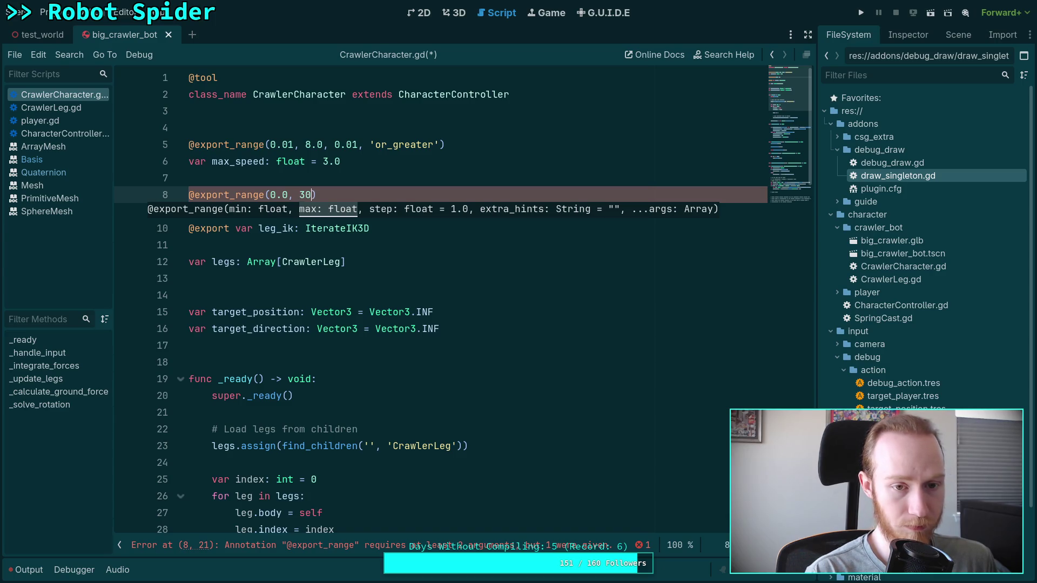
type("1, '")
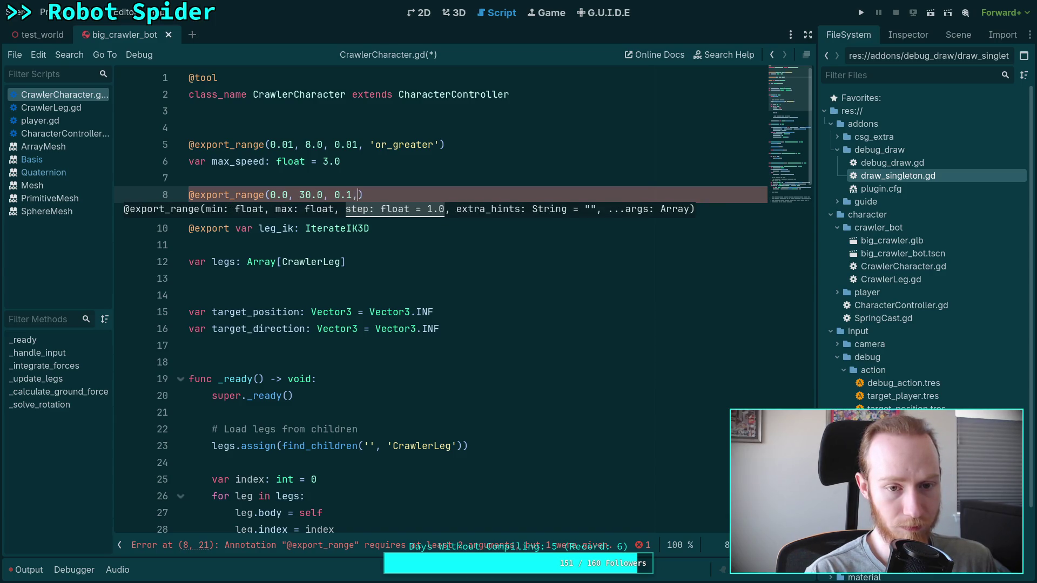
type("or_")
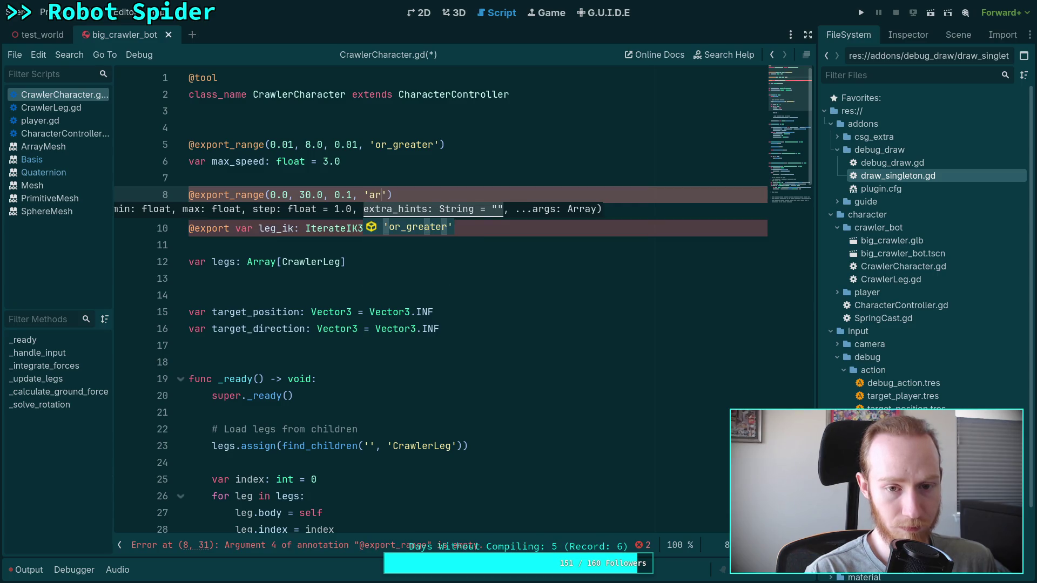
key("Return")
type(", 'radia")
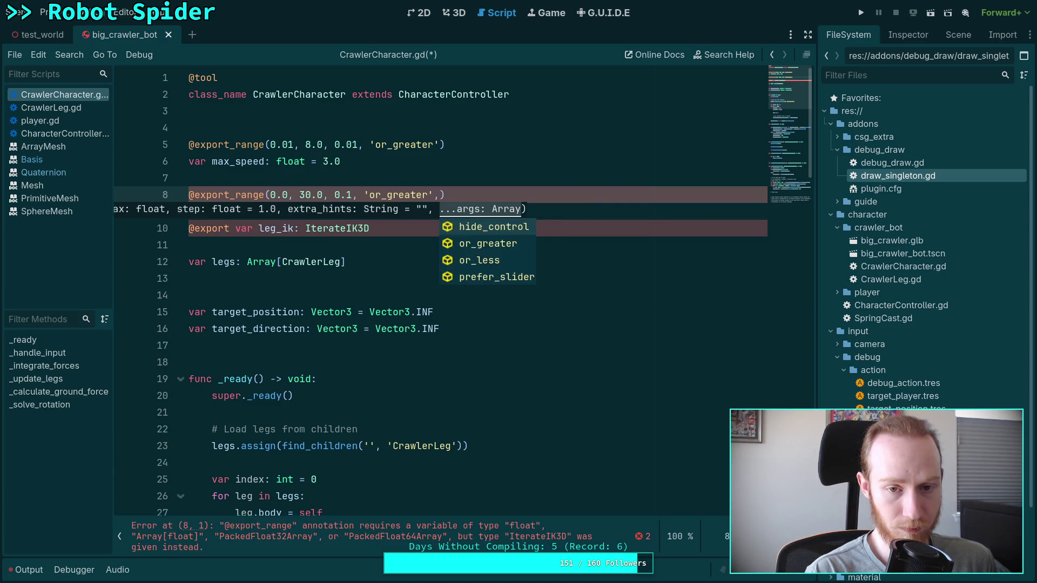
type("ns_as_degre")
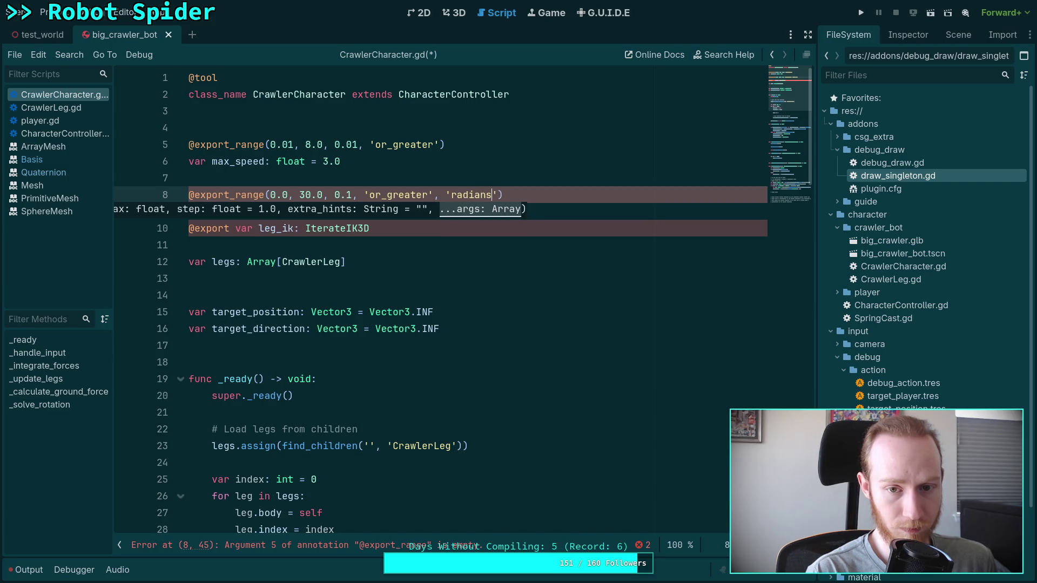
type("es")
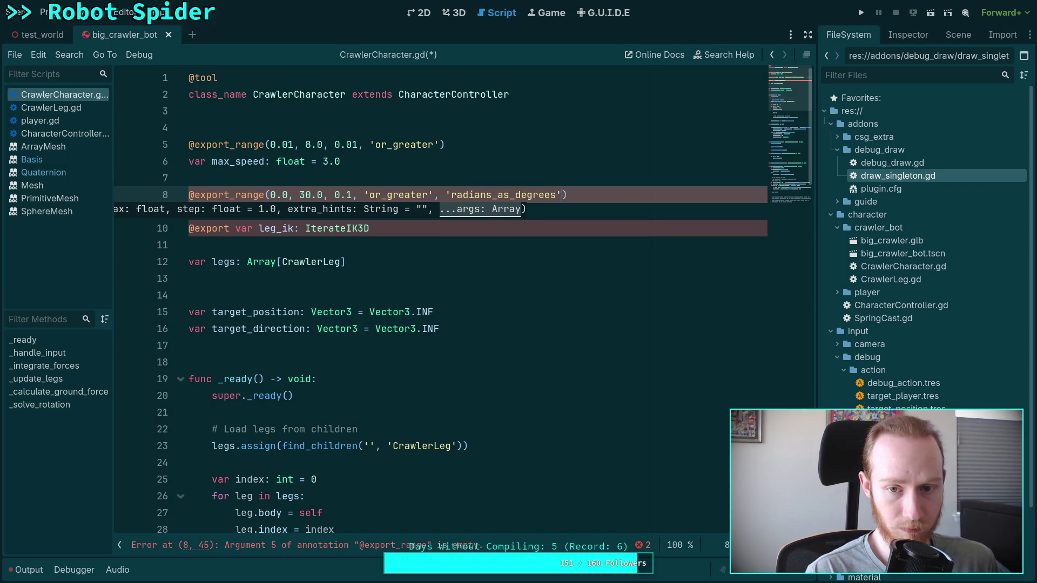
key("End")
Declare var max_pitch: float = deg_to_rad(12.0) under the export annotation
key("Return")
type("var max_pith")
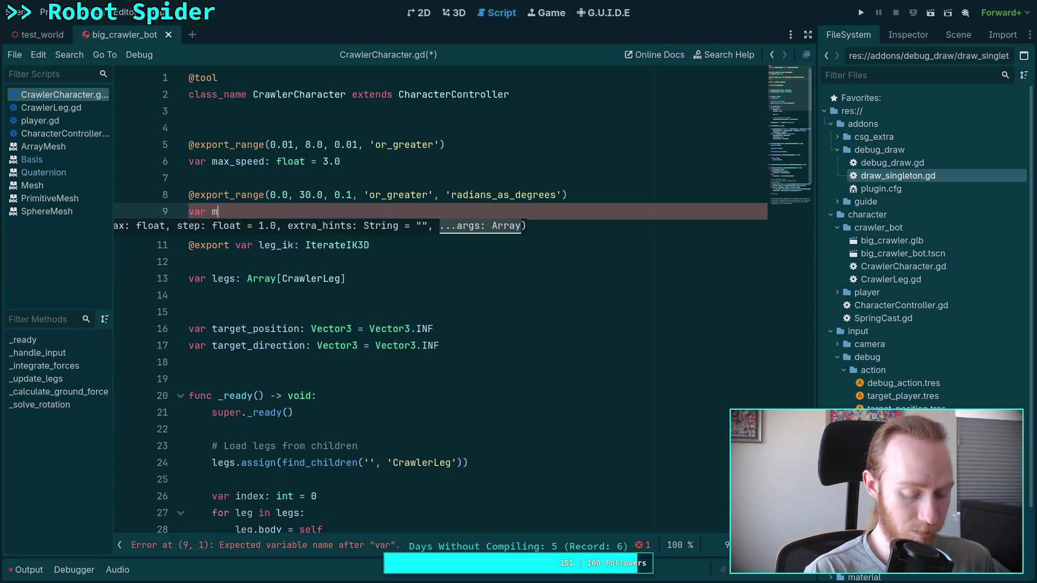
key("BackSpace")
type("ch: float = deg")
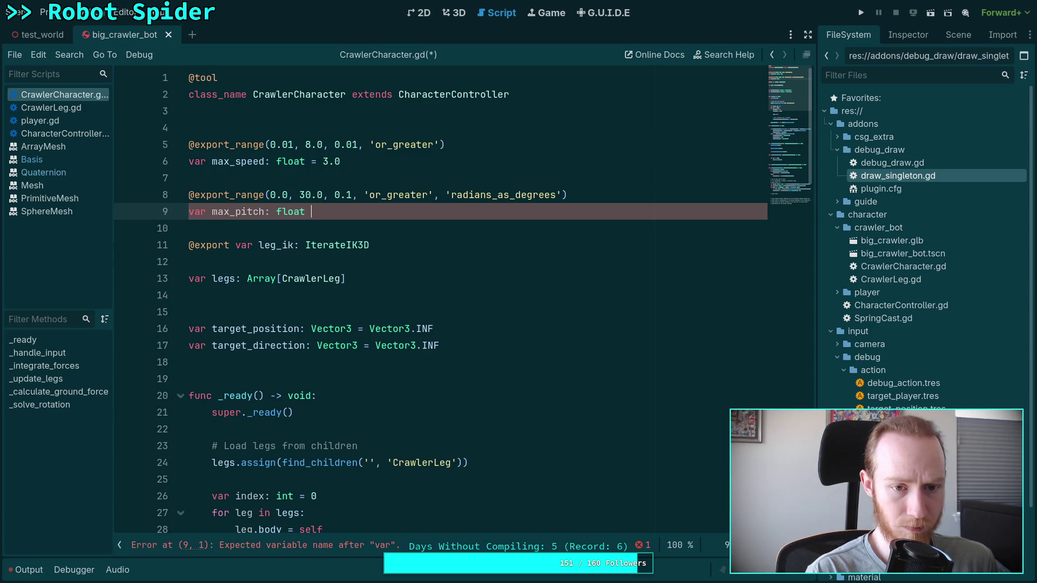
key("Return")
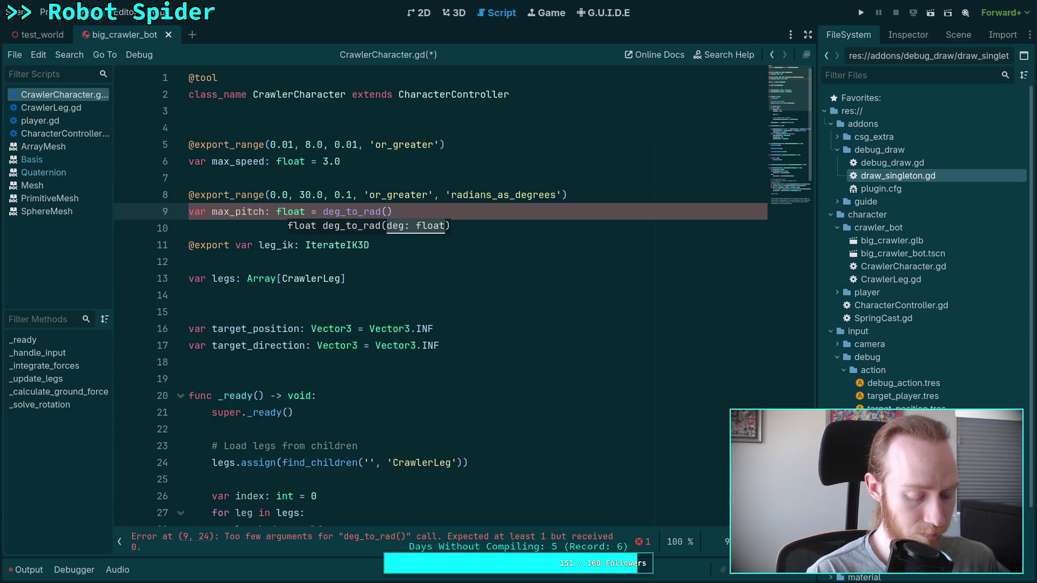
type("15.0")
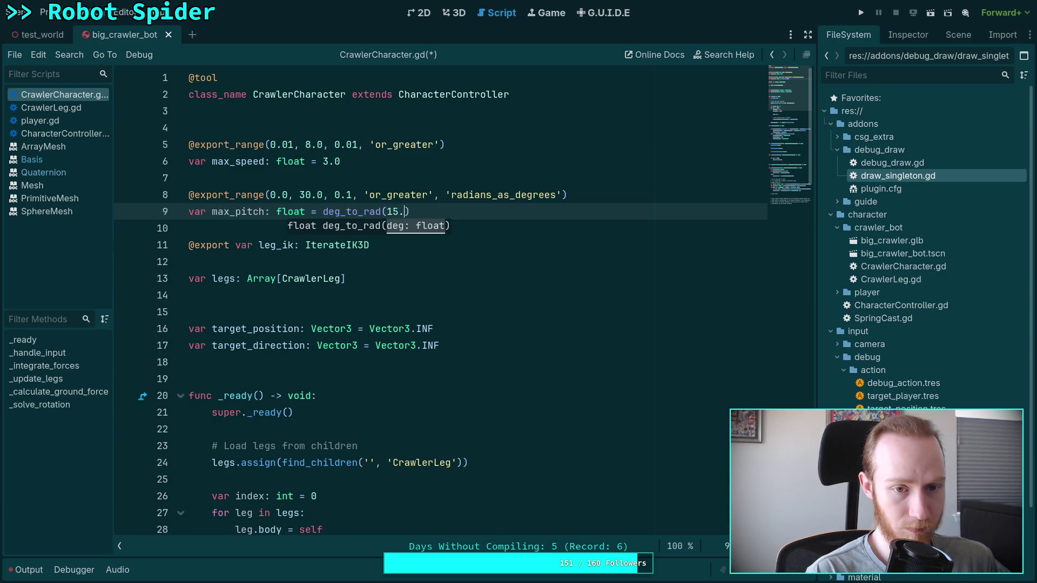
left_click(467, 263)
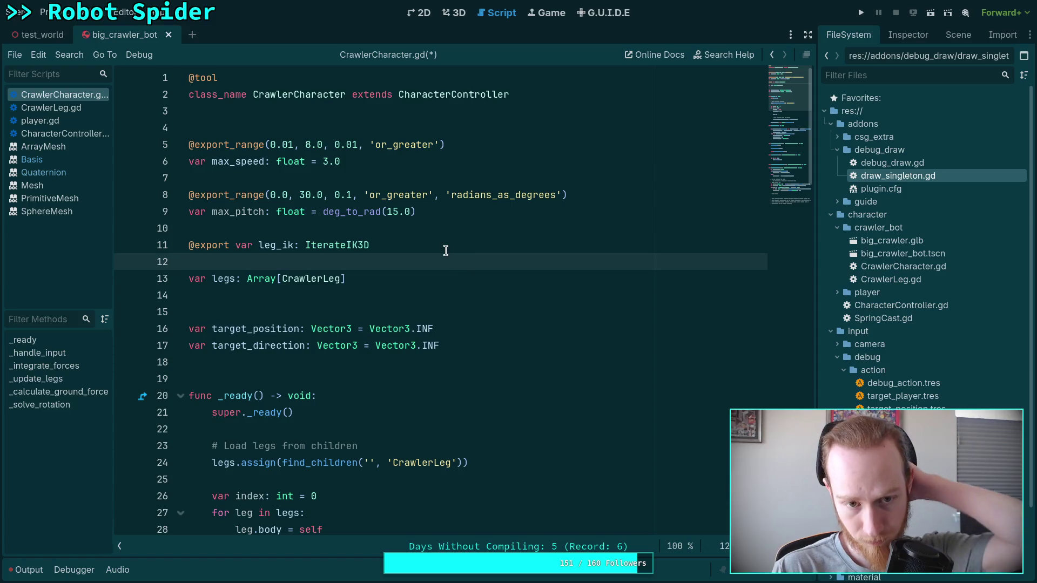
scroll(445, 250, "down", 1)
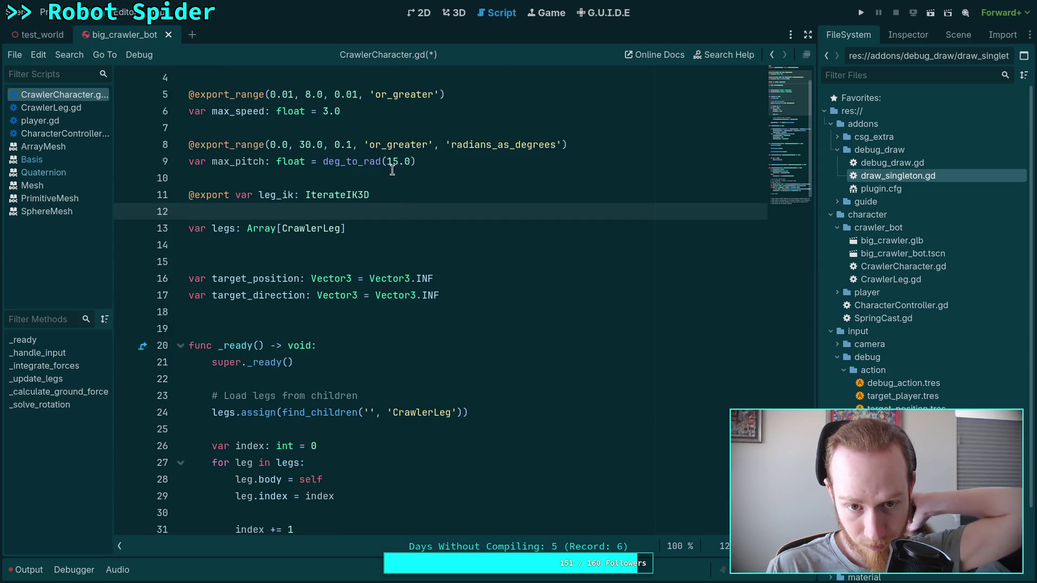
left_click(392, 161)
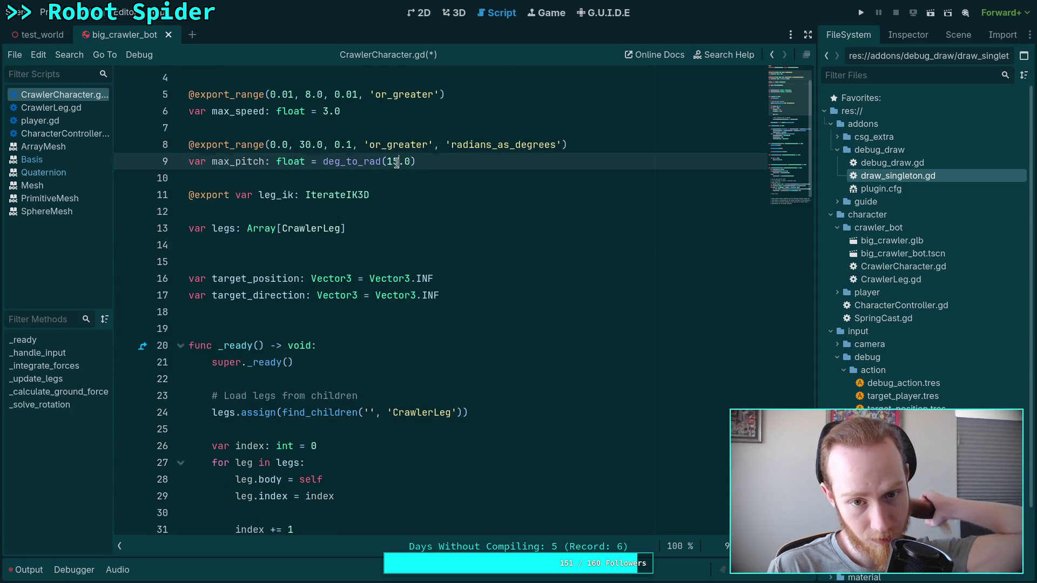
left_click(430, 214)
scroll(556, 230, "down", 7)
scroll(555, 229, "down", 20)
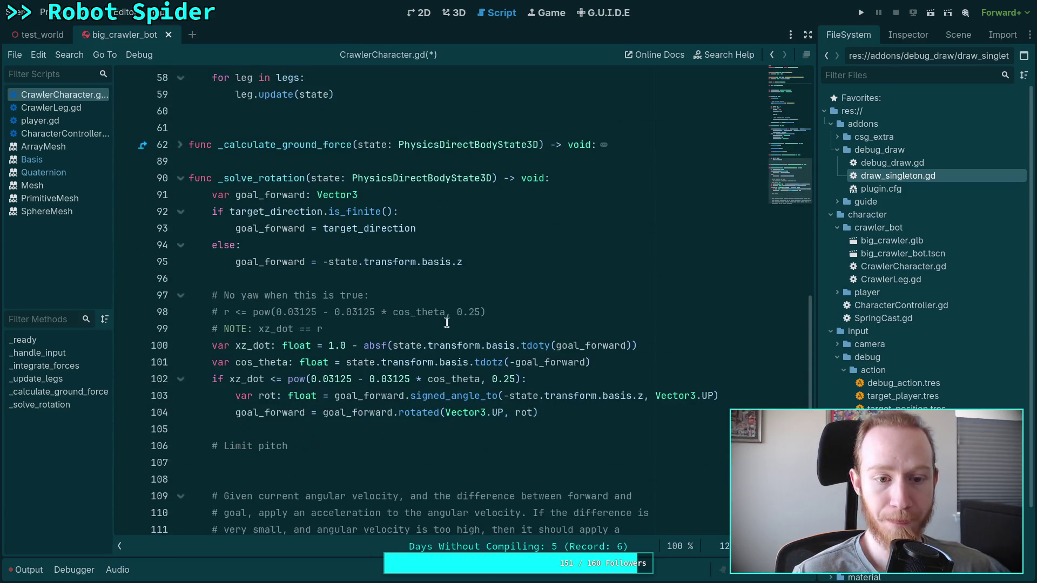
left_click(406, 312)
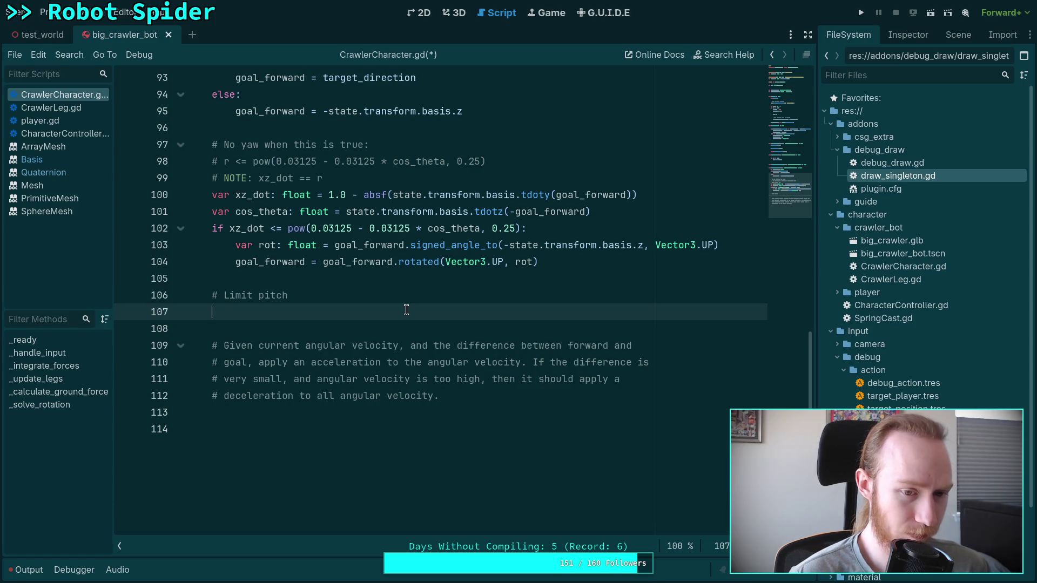
On line 107 write var pitch: float = goal_forward.signed_angle_to(state.transform.basis.y, Vector3.RIGHT)
type("va")
key("BackSpace")
type("r ")
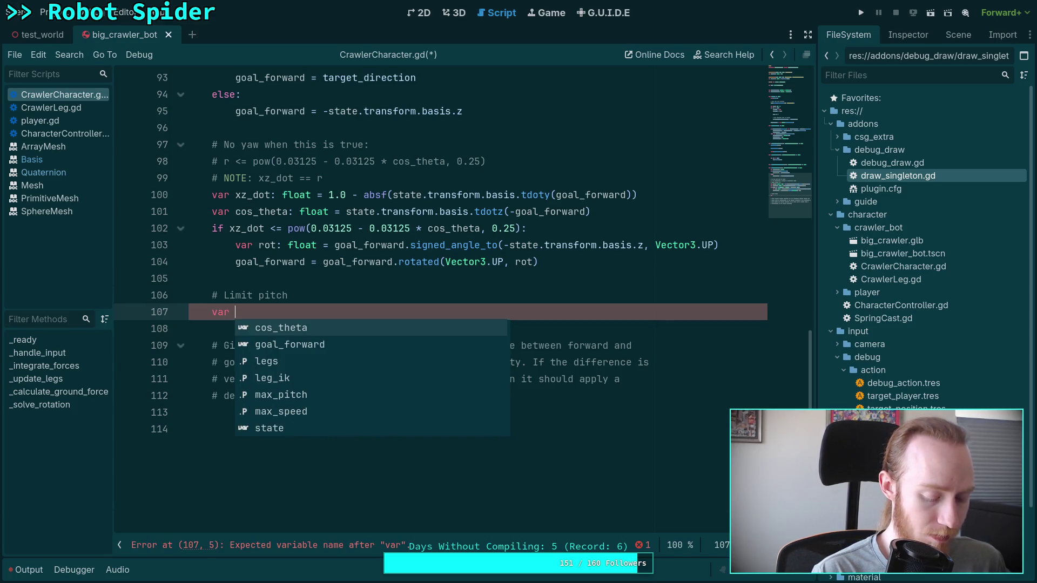
type("pitch")
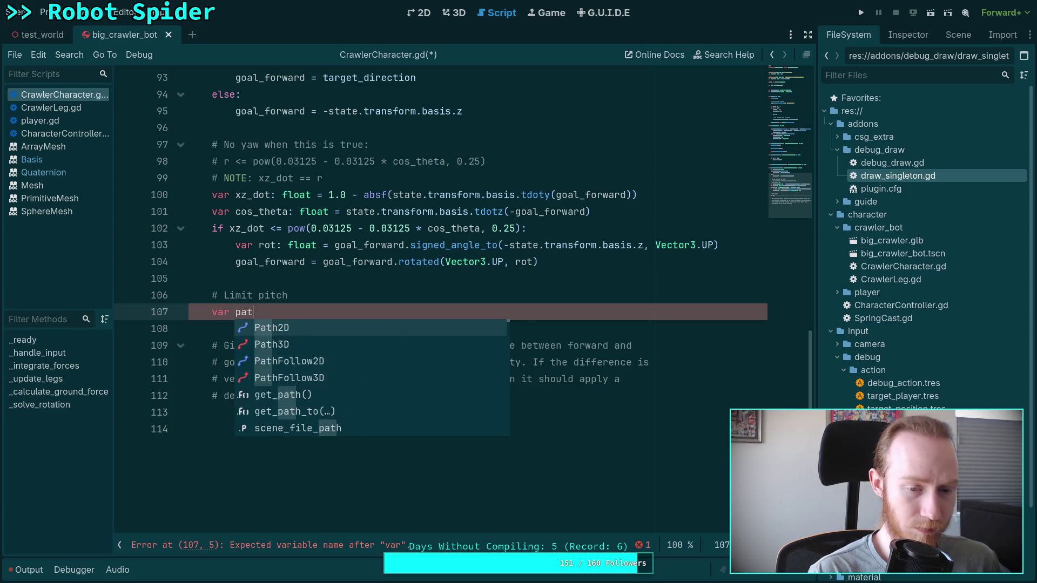
type(": float = ")
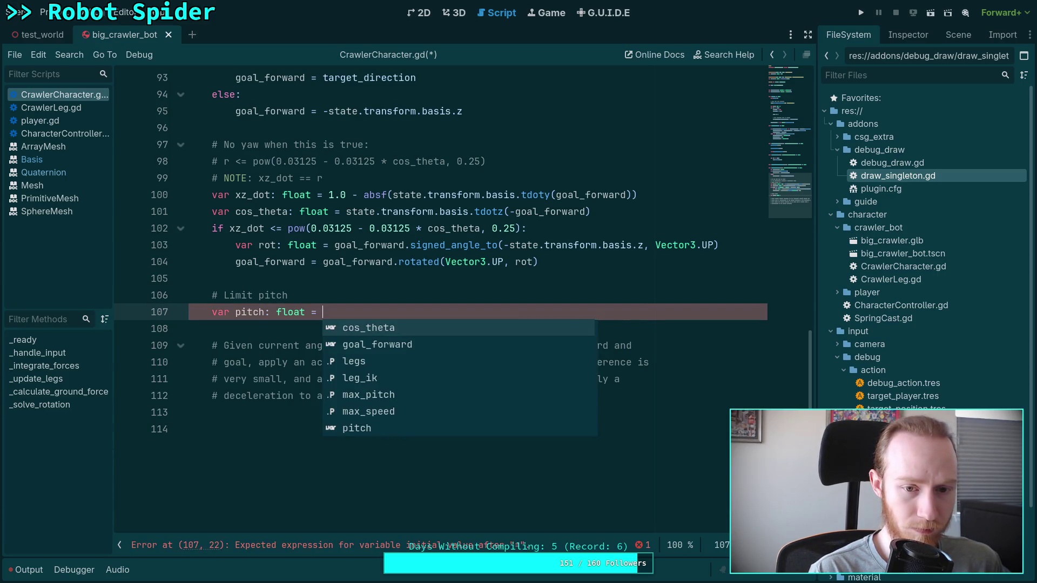
type("g")
key("Return")
type(".sig")
key("Down")
key("Return")
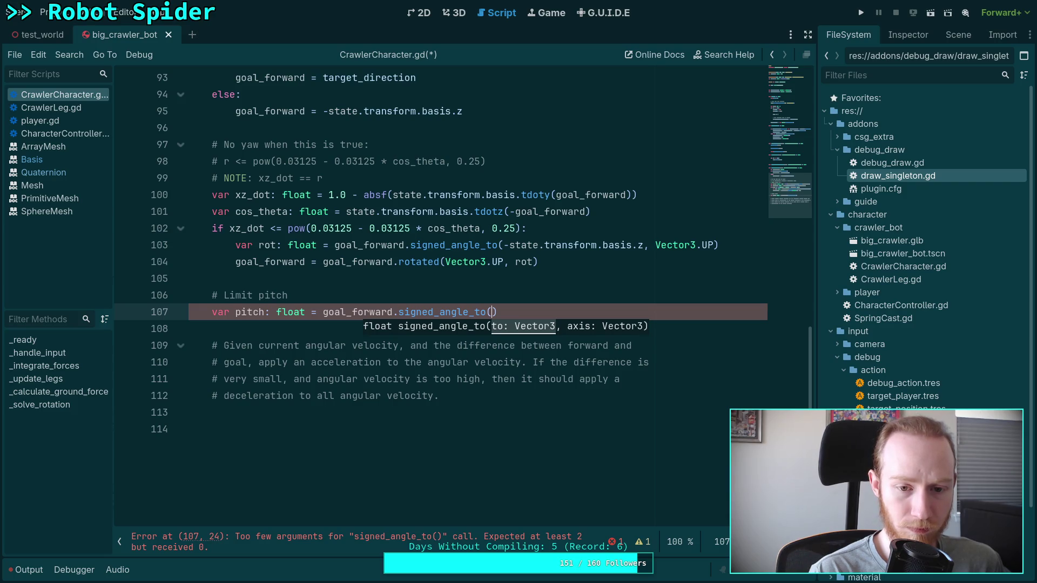
type("state.tr")
key("Return")
type(".basis.y")
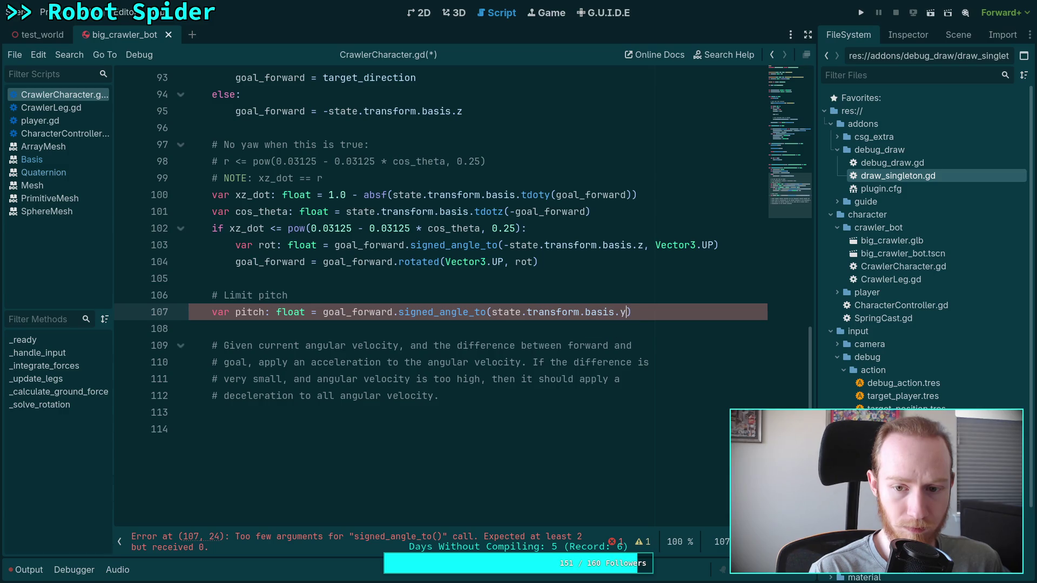
type(", Vecto")
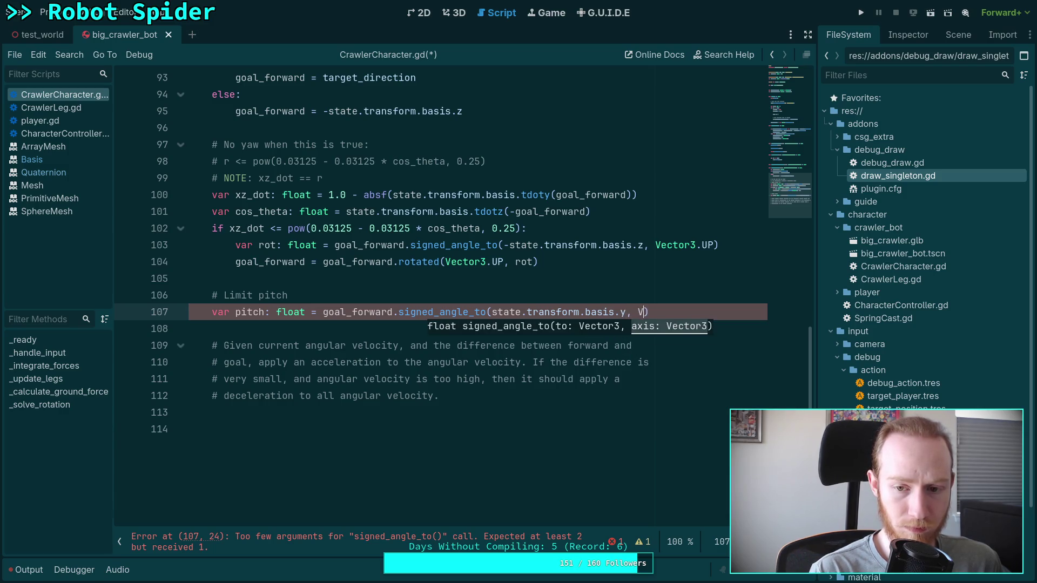
type("r3")
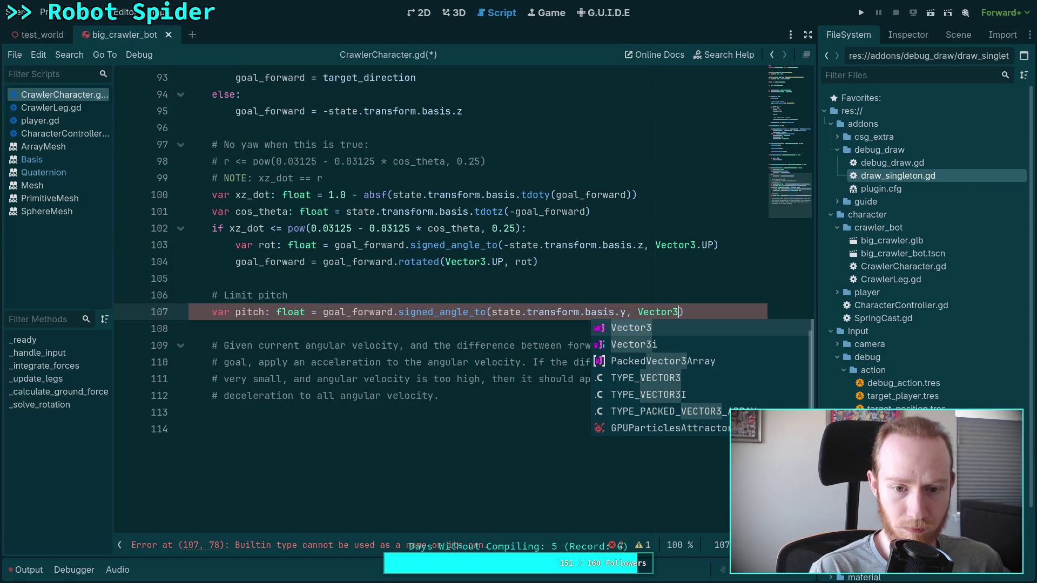
type(".R")
key("Return")
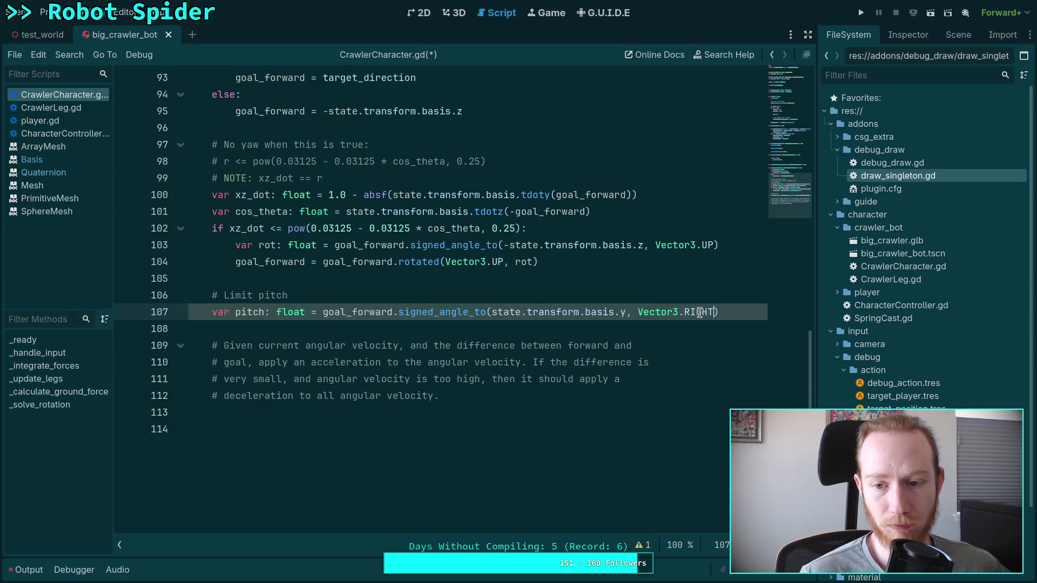
mouse_move(700, 312)
left_click(665, 326)
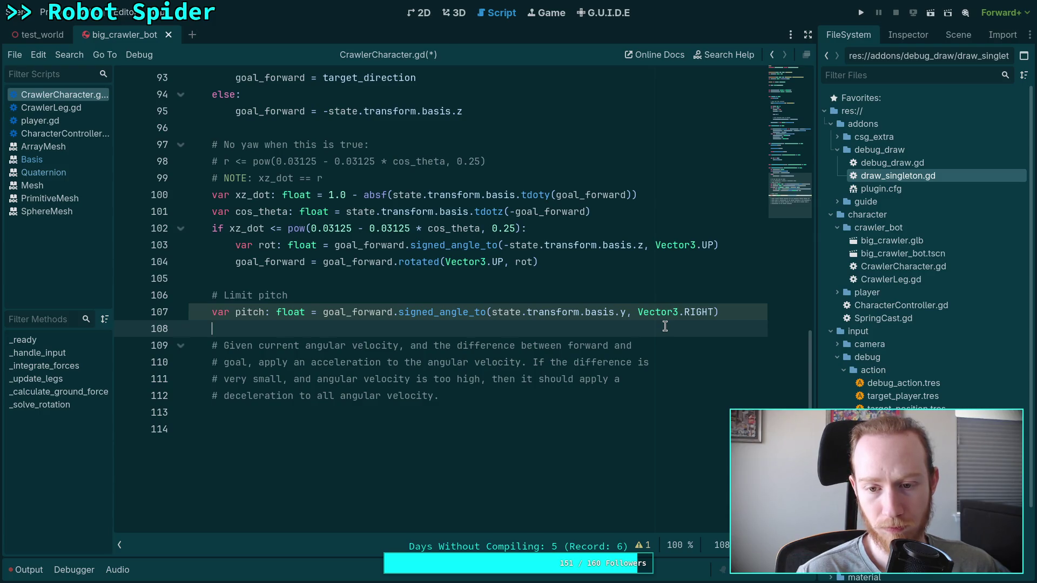
left_click_drag(638, 312, 714, 312)
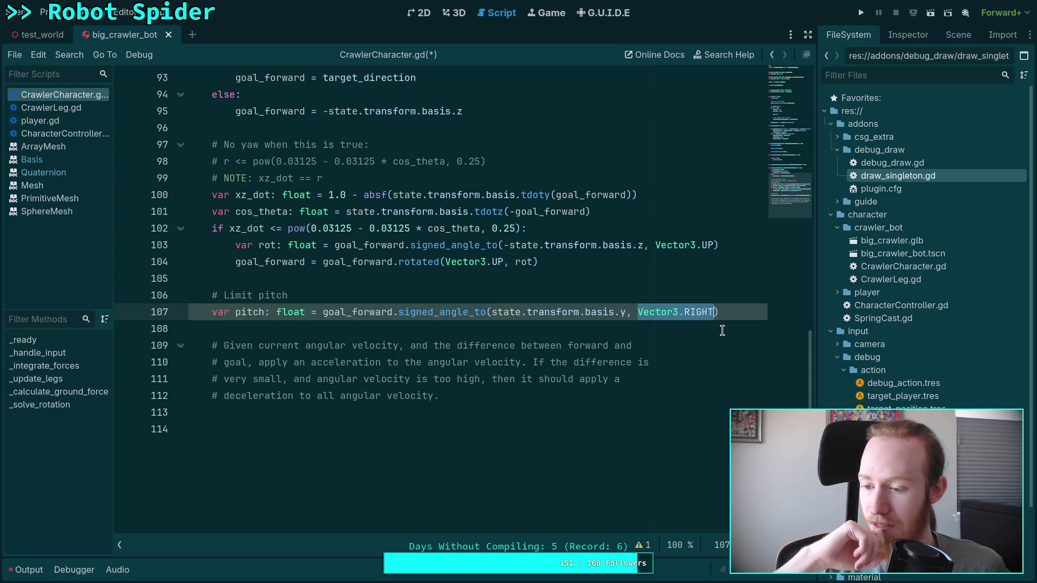
Open core/math/quaternion.h on GitHub and read its shortest-arc two-vector constructor, then return to Godot
key("alt+Tab")
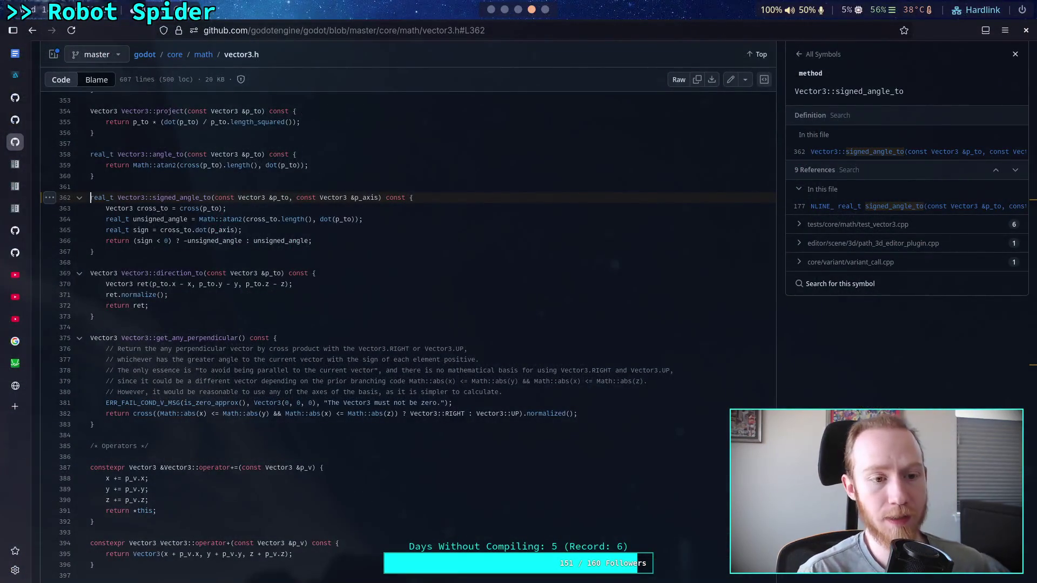
left_click(203, 54)
scroll(216, 316, "down", 10)
scroll(118, 283, "down", 8)
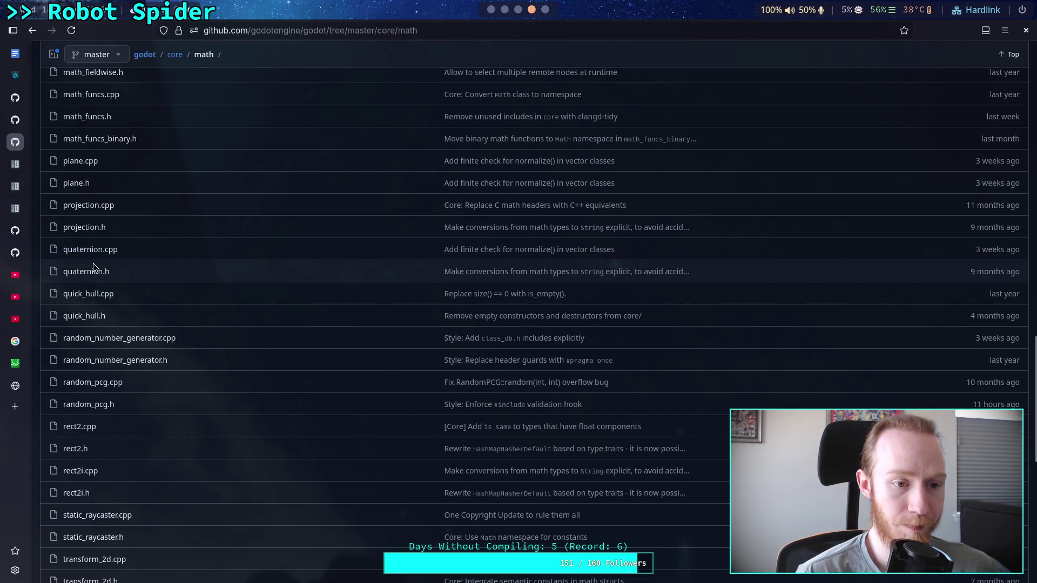
left_click(88, 271)
scroll(491, 384, "down", 5)
scroll(440, 374, "down", 12)
scroll(440, 373, "up", 3)
scroll(415, 368, "down", 3)
scroll(416, 368, "up", 5)
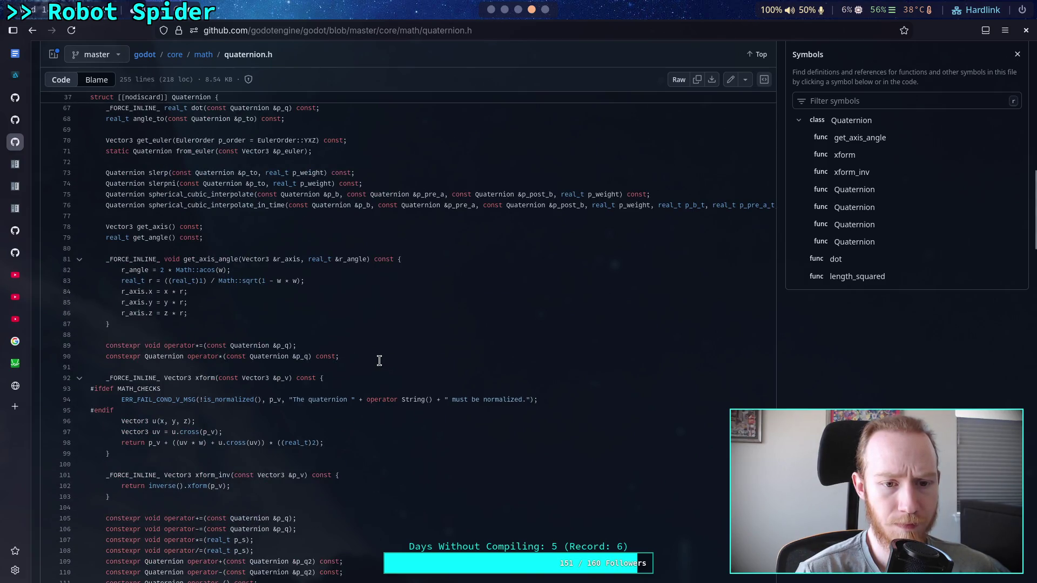
scroll(379, 360, "down", 11)
scroll(379, 361, "down", 3)
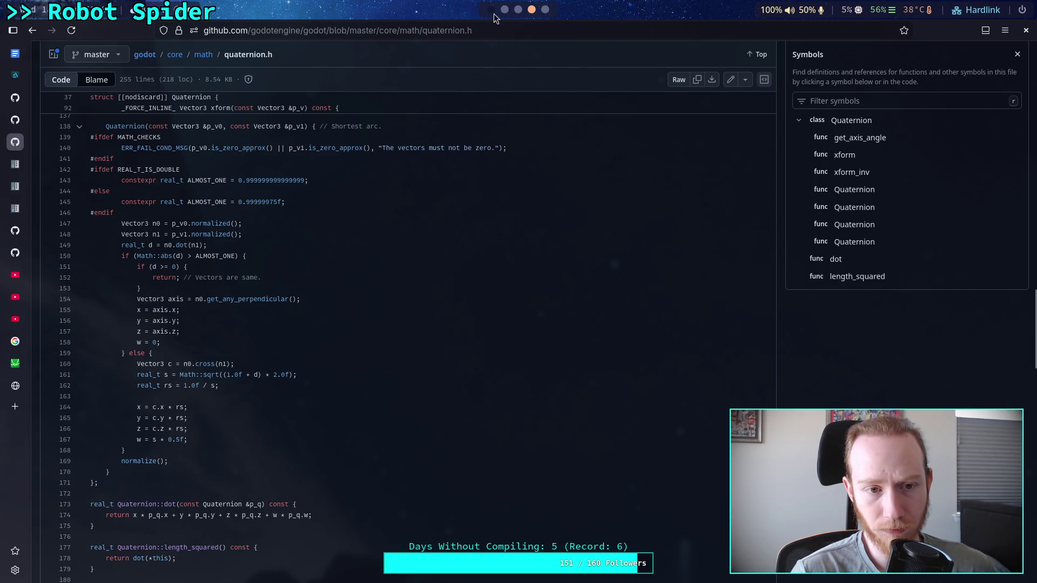
left_click(491, 10)
Under the # Limit pitch comment, add 'var y_dot: float = state.transform.basis.tdoty(goal_forward)'
left_click(580, 331)
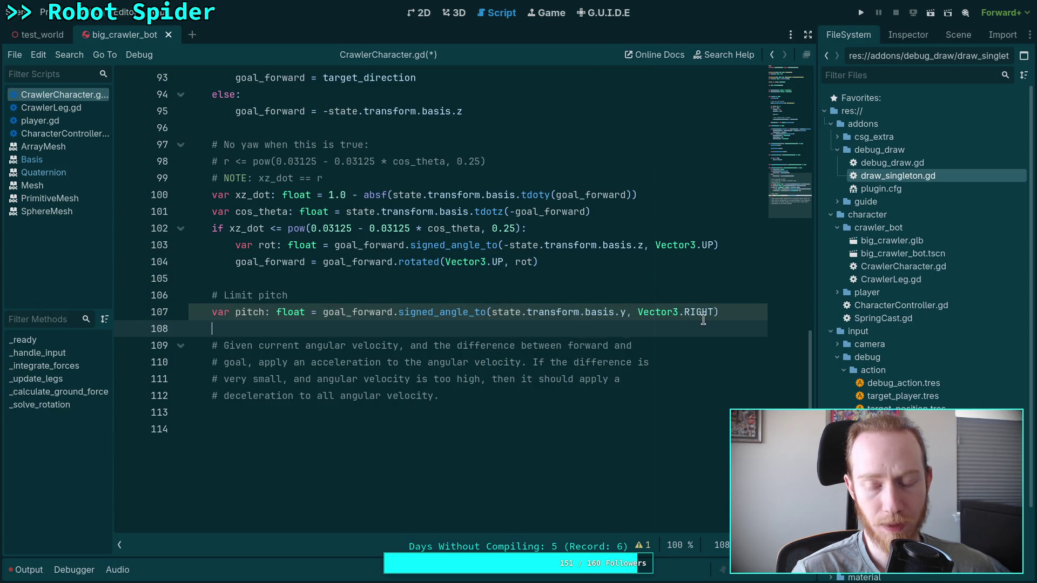
left_click(510, 296)
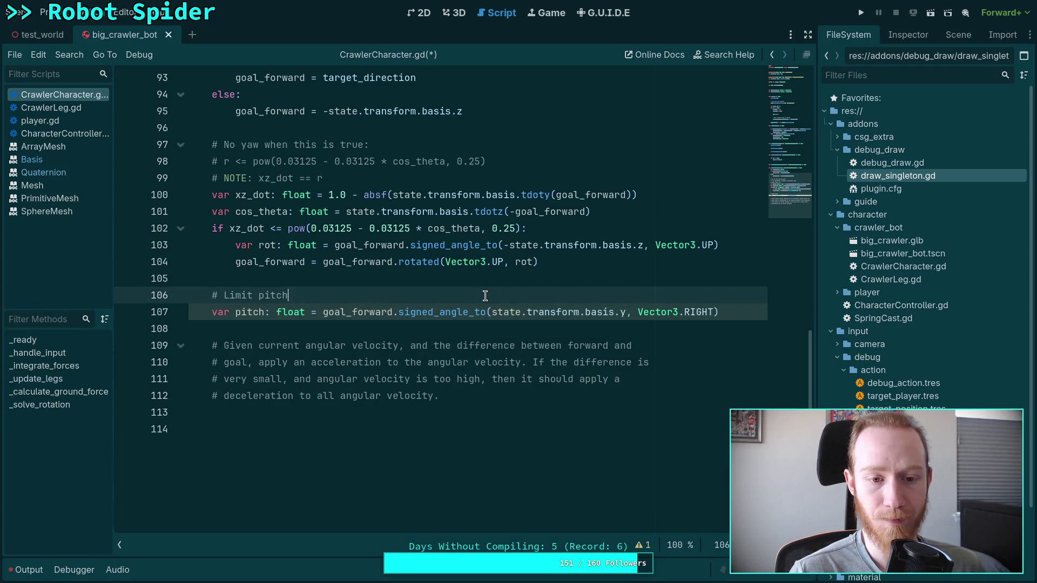
key("Return")
type("var ")
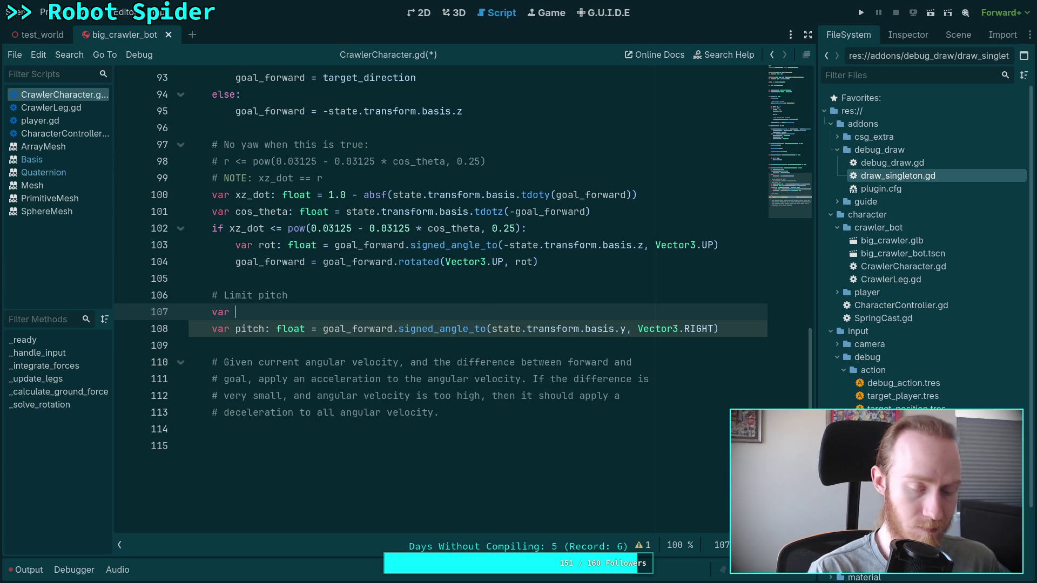
type("y_dot:")
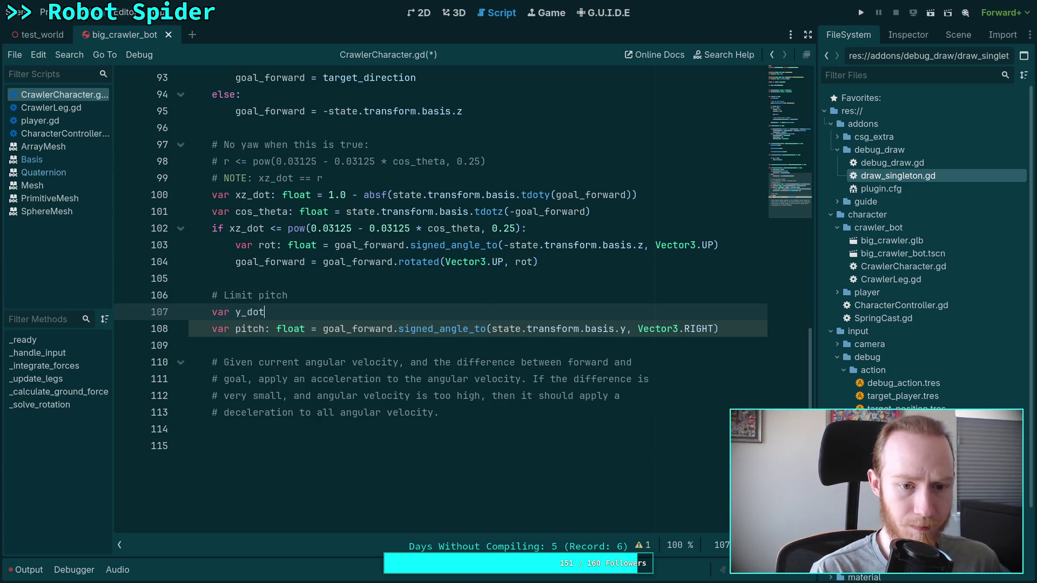
type(" float ")
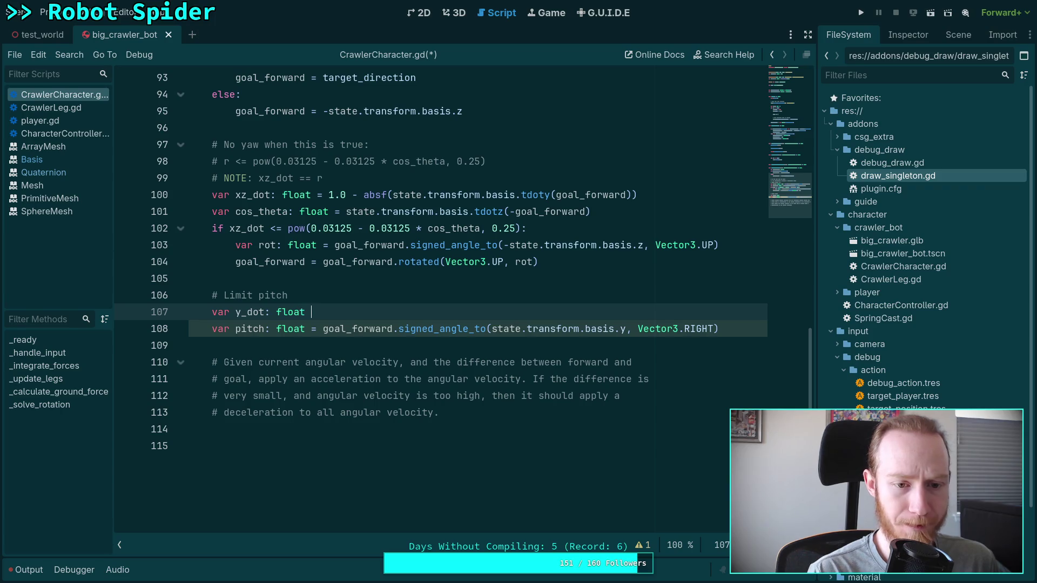
type("= ")
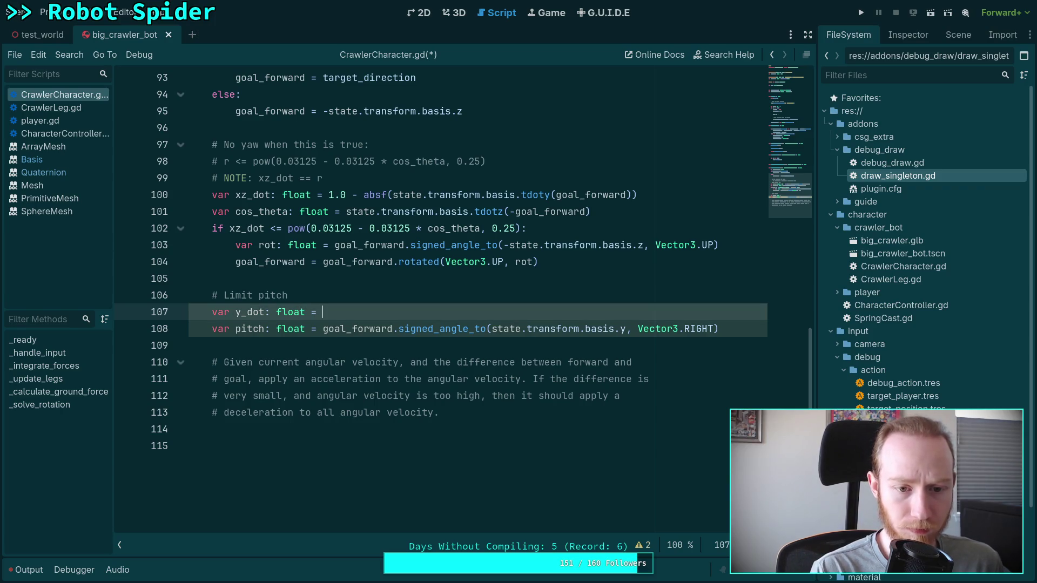
type("state.transform")
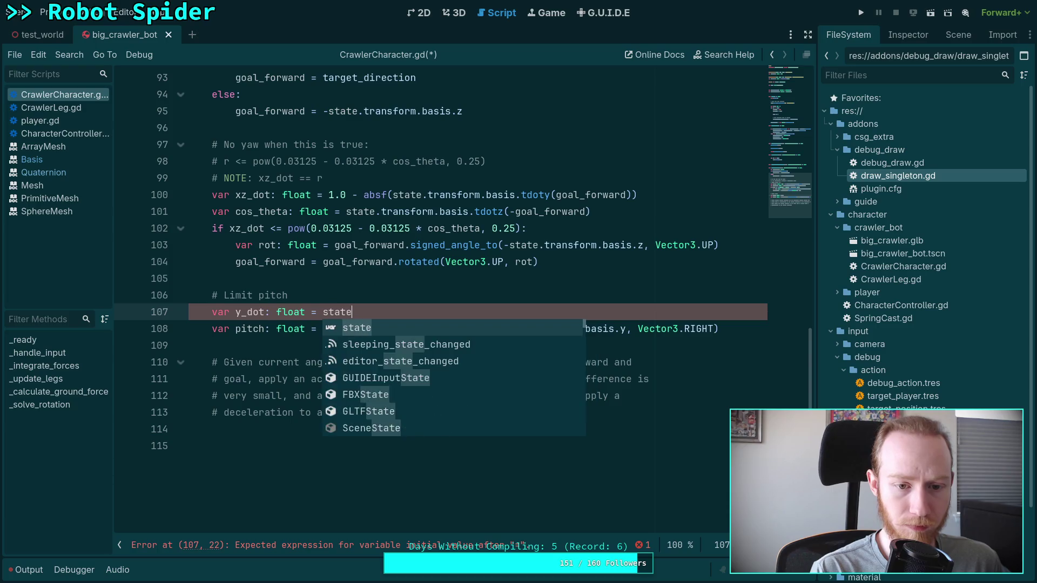
type(".basis.")
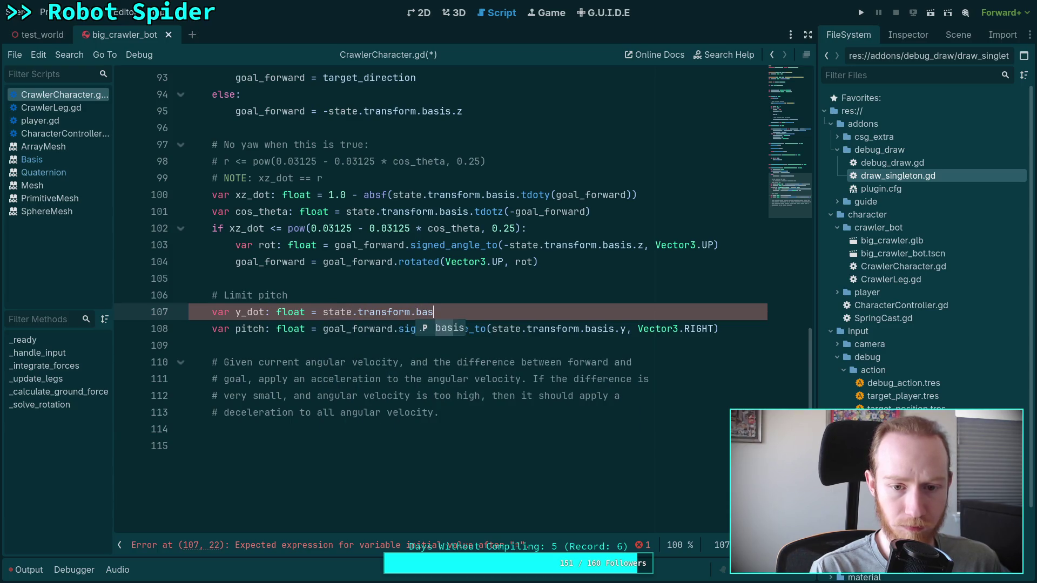
type("t")
key("Down")
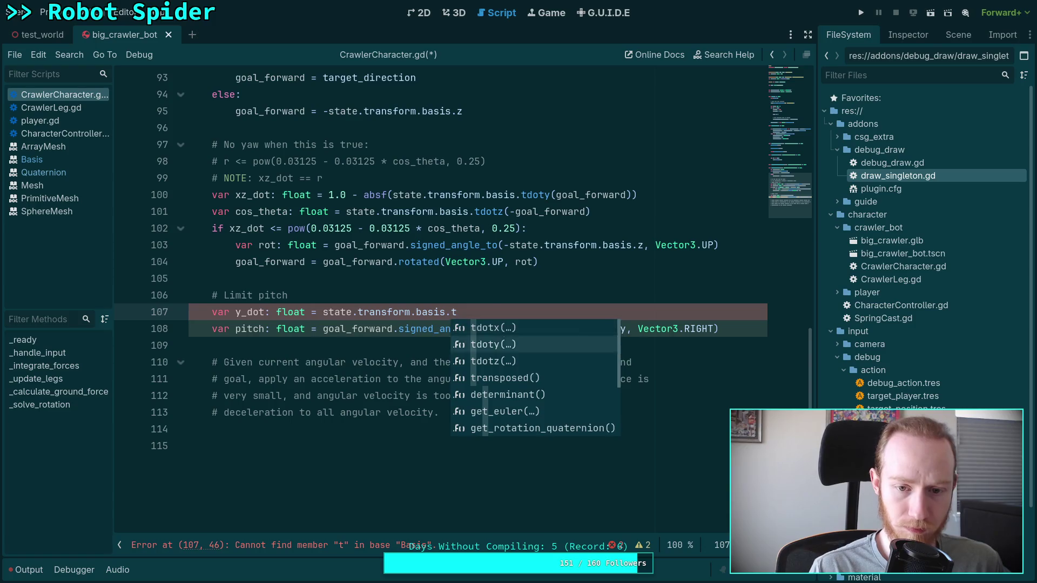
key("Return")
type("g")
key("Return")
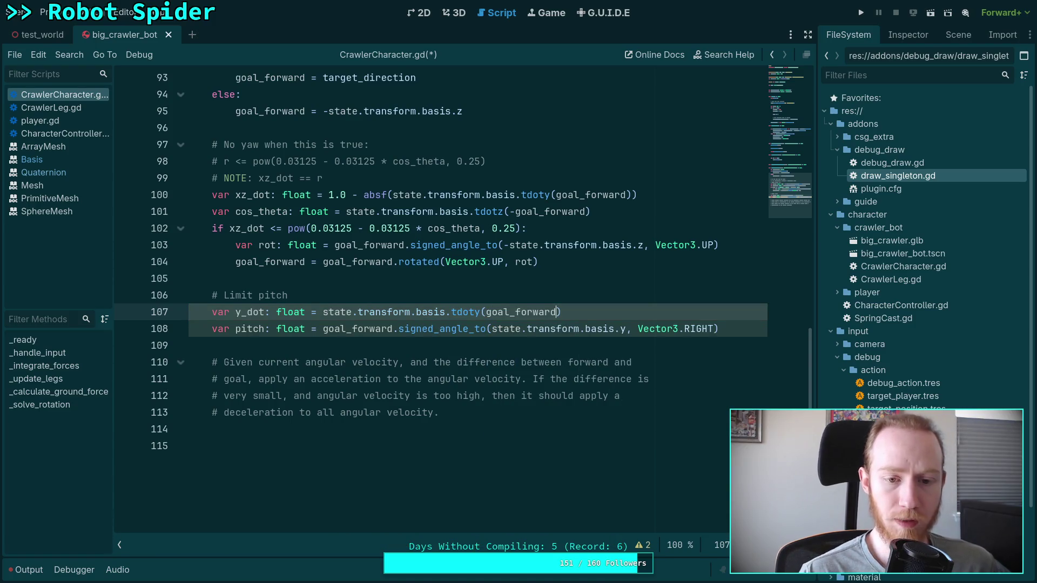